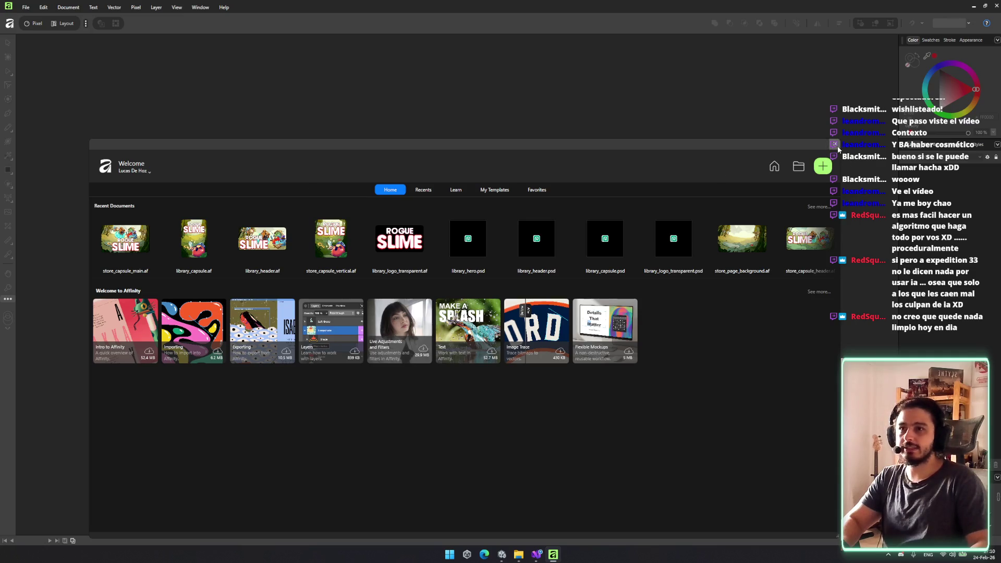
- Dismiss Affinity's welcome screen and open Steam.png from the SteamWishlist folder
left_click(836, 146)
mouse_move(518, 555)
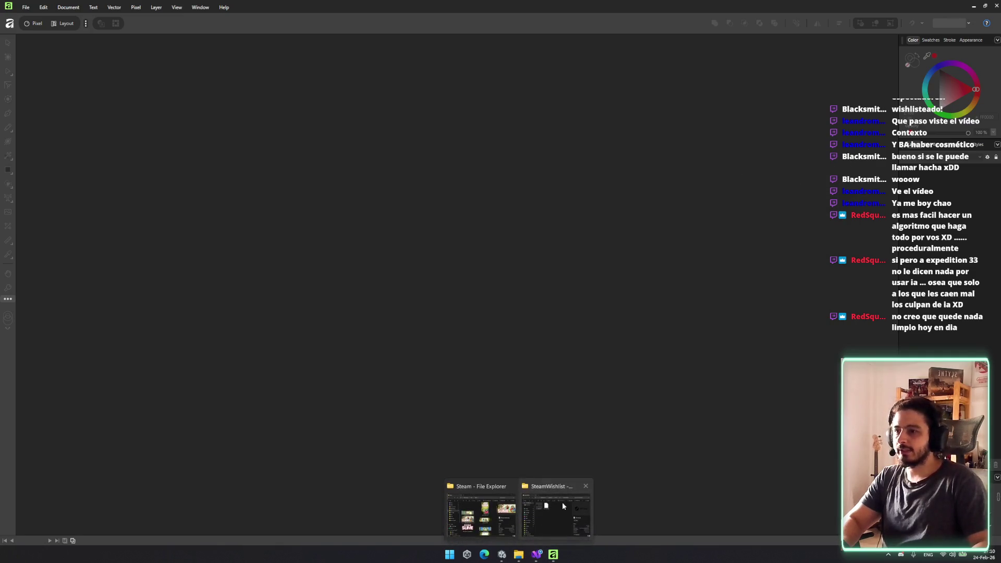
left_click(550, 512)
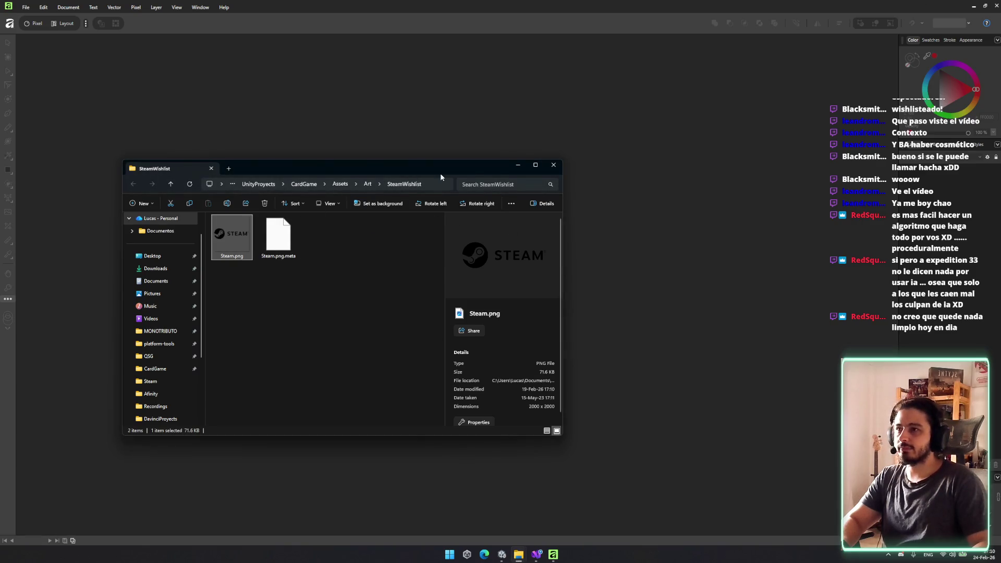
left_click(516, 172)
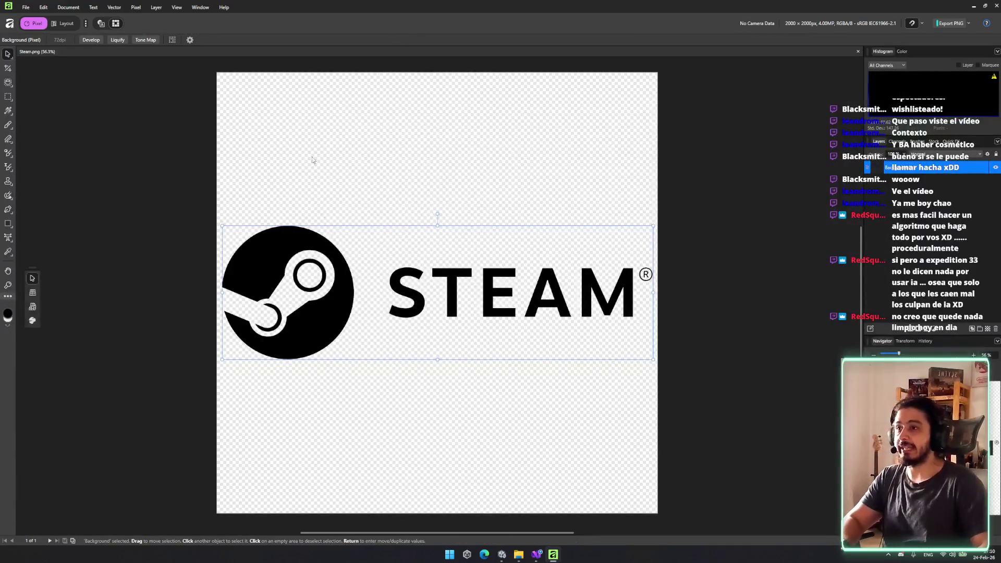
left_click(156, 8)
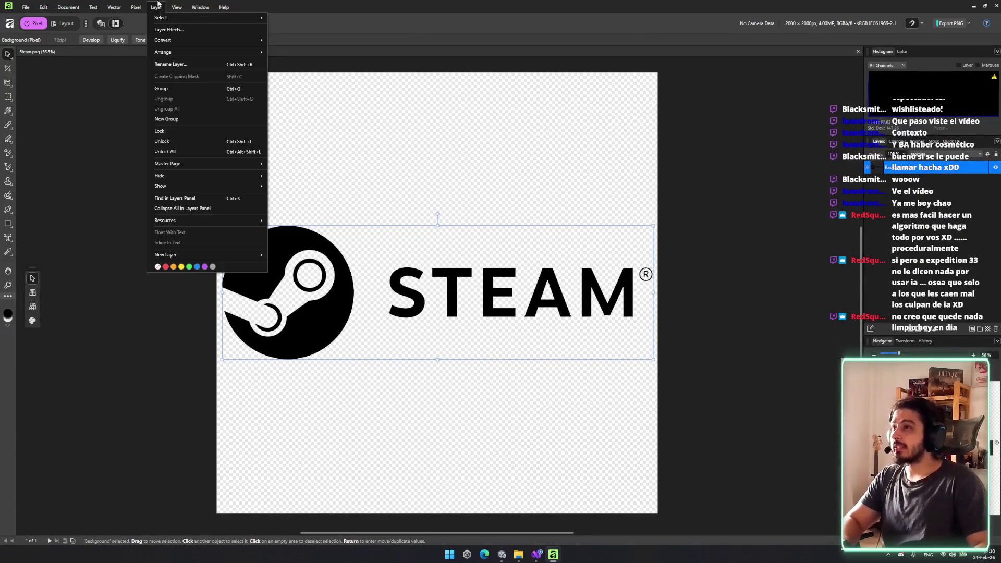
left_click(172, 30)
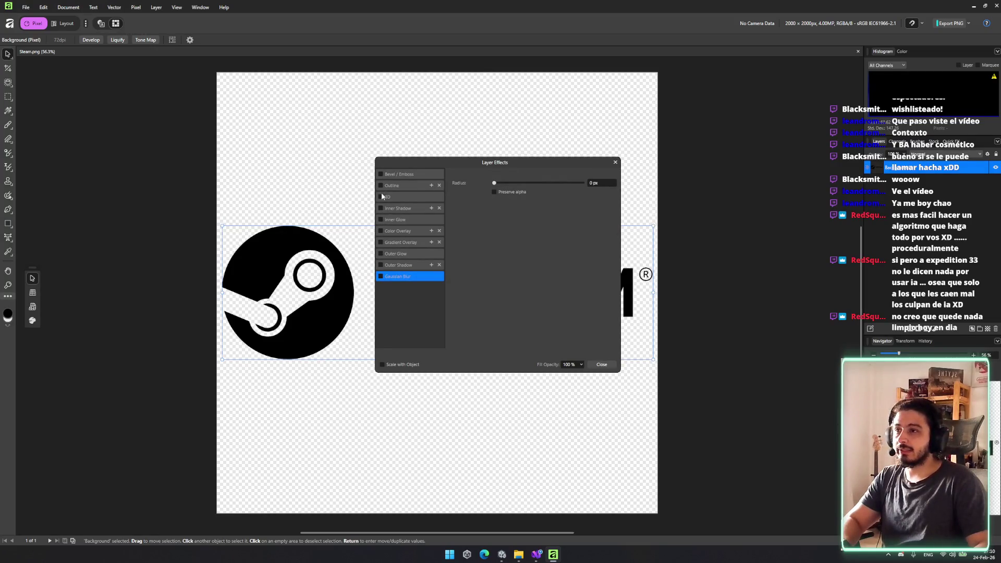
left_click(402, 254)
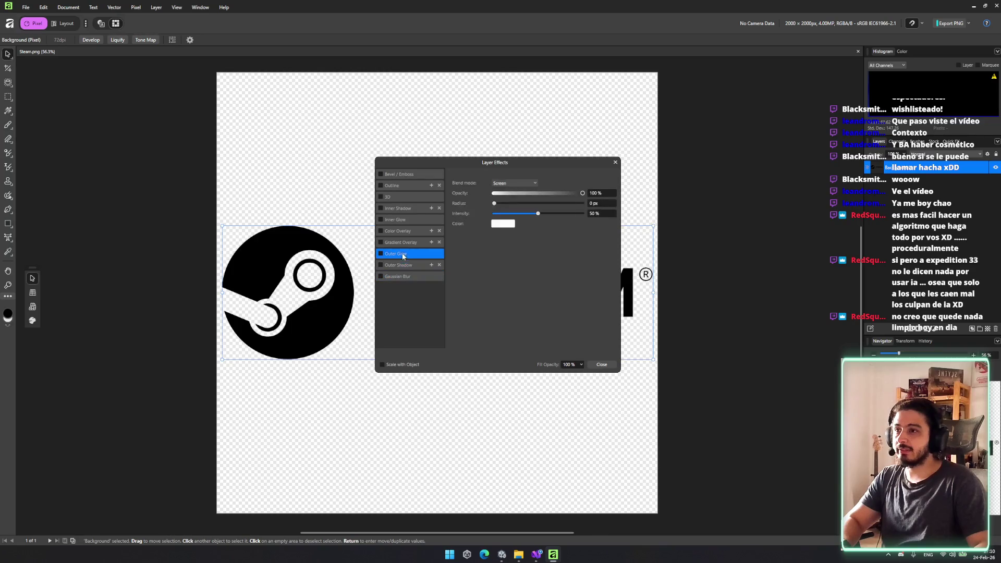
left_click(404, 242)
left_click(408, 231)
left_click(410, 220)
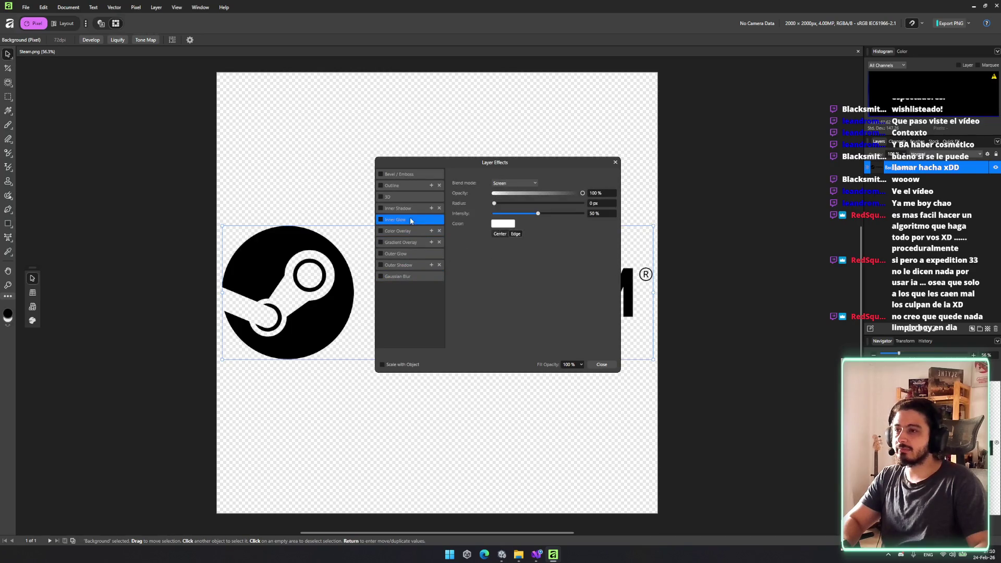
left_click(410, 208)
left_click(412, 196)
left_click(411, 185)
left_click(408, 175)
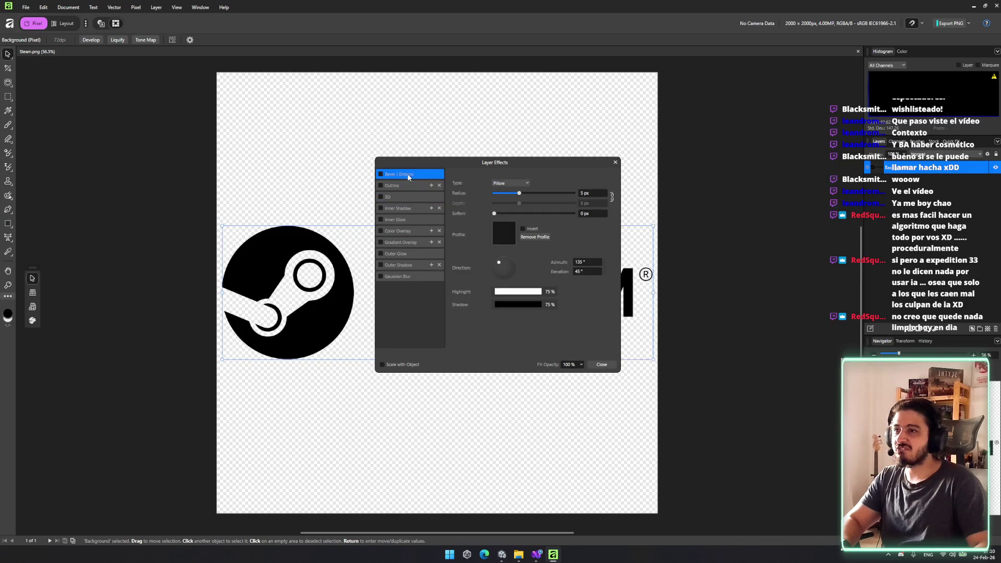
left_click(615, 163)
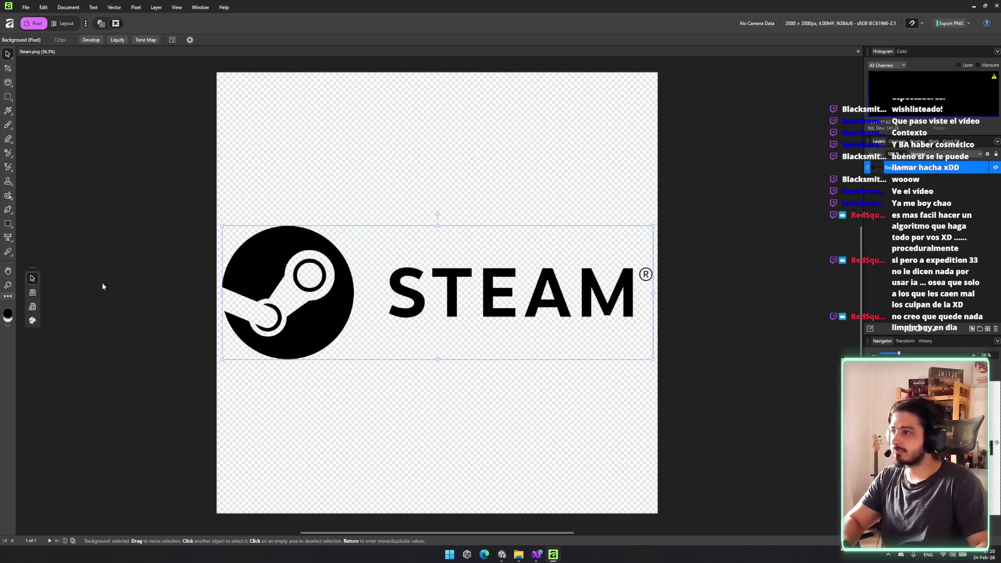
- Flood-select the black Steam circle and fill it white, then undo the fill
key("w")
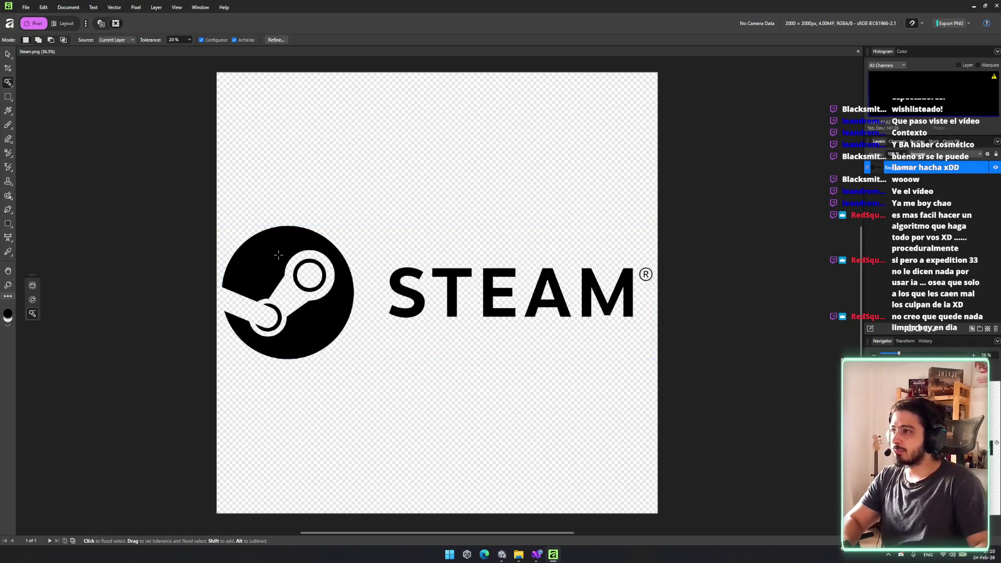
left_click(302, 263)
key("w")
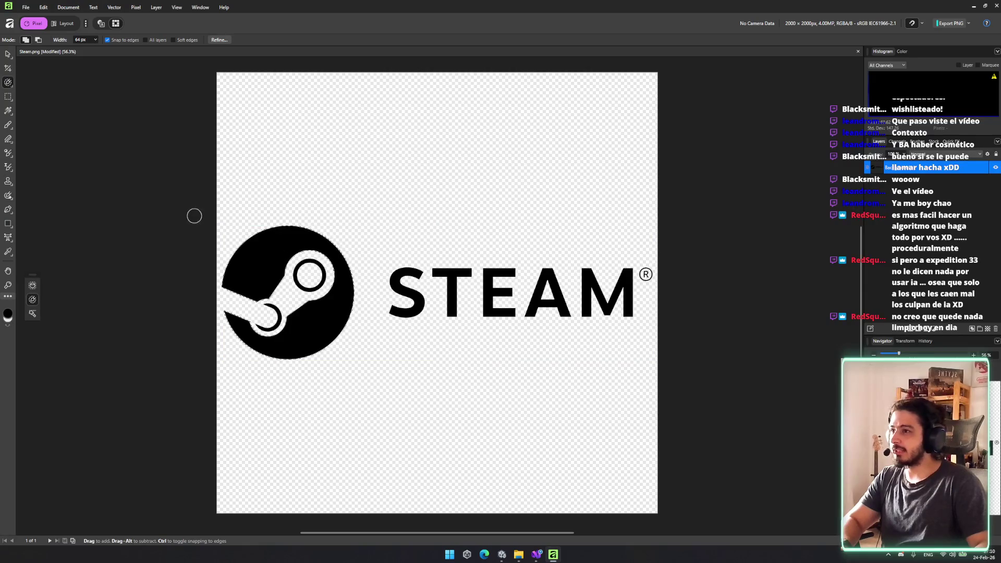
key("w")
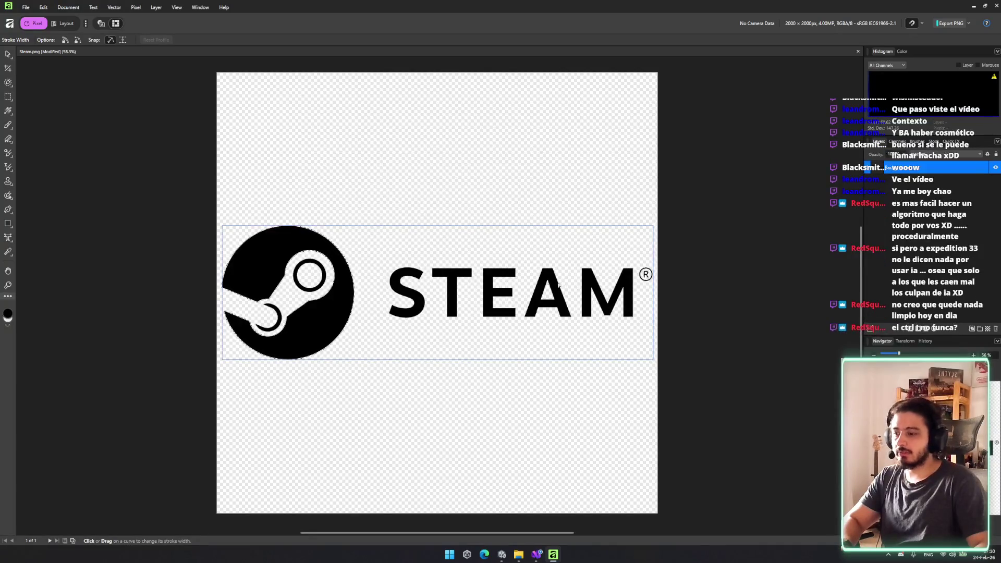
key("b")
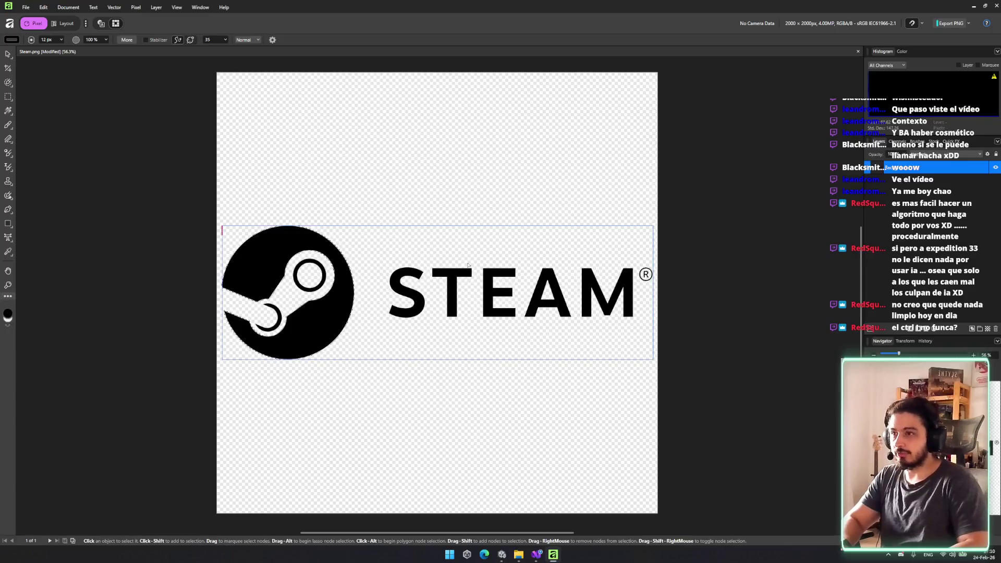
key("ctrl+i")
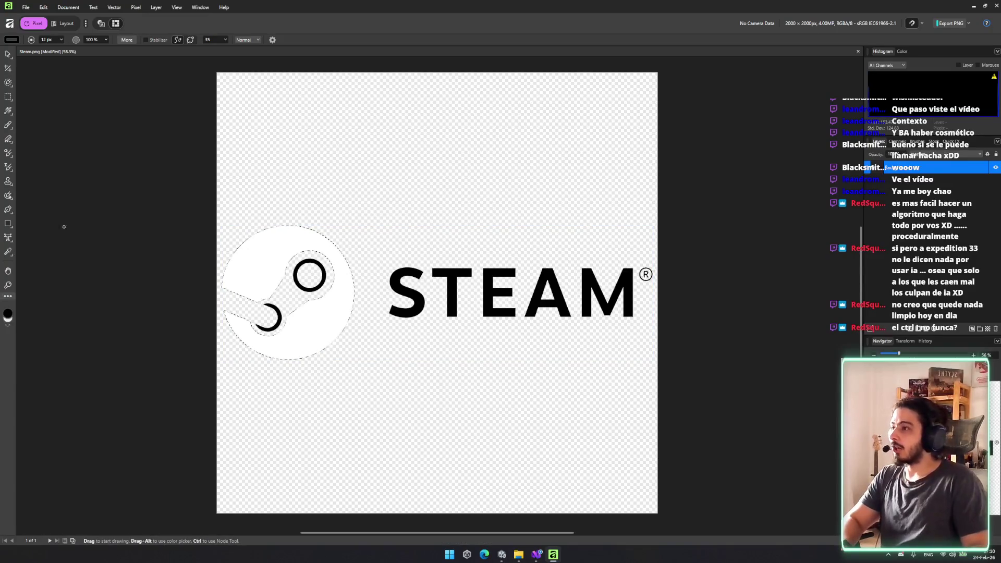
key("v")
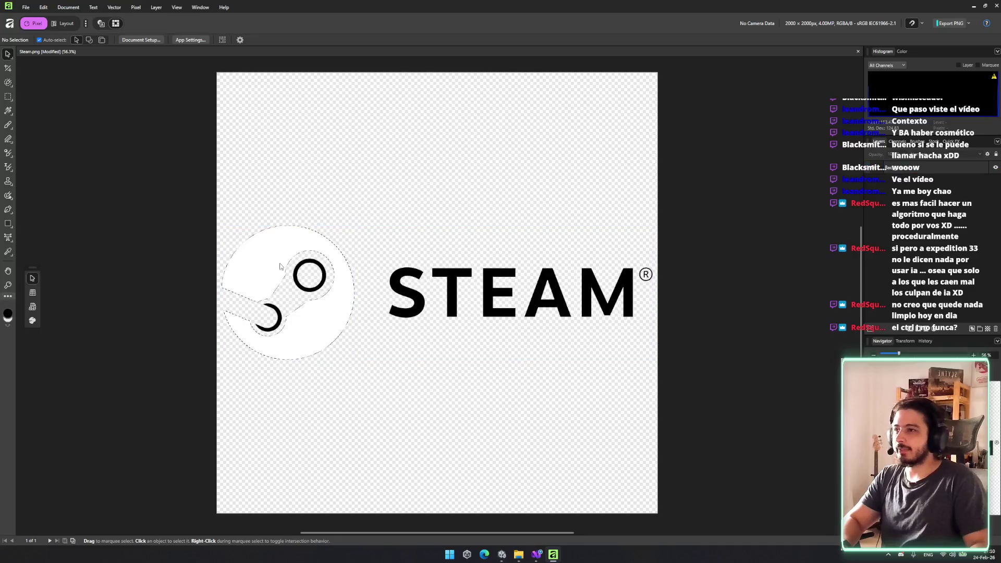
key("ctrl+z")
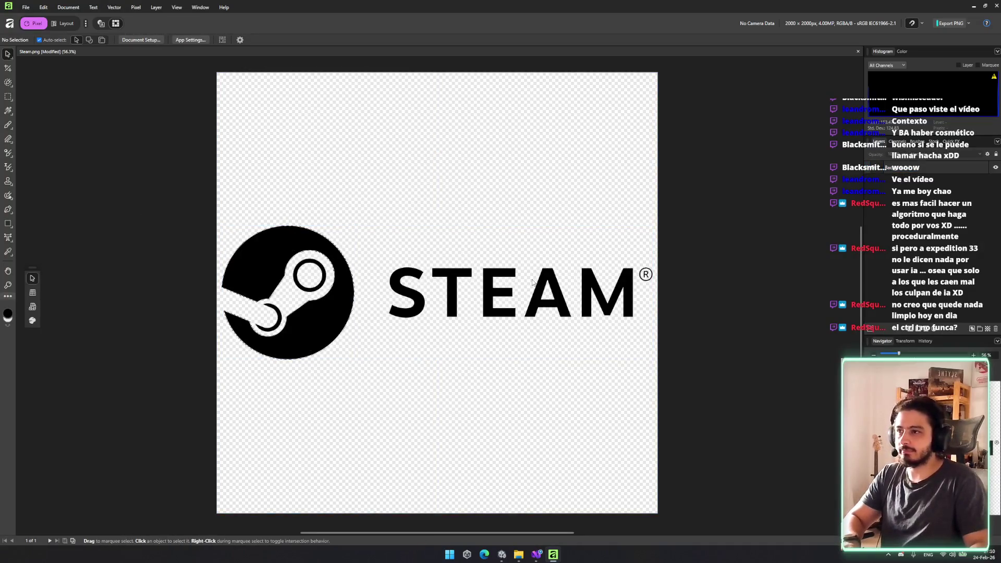
- Reselect the Background layer and restore the logo circle to black
left_click(876, 167)
left_click(673, 175)
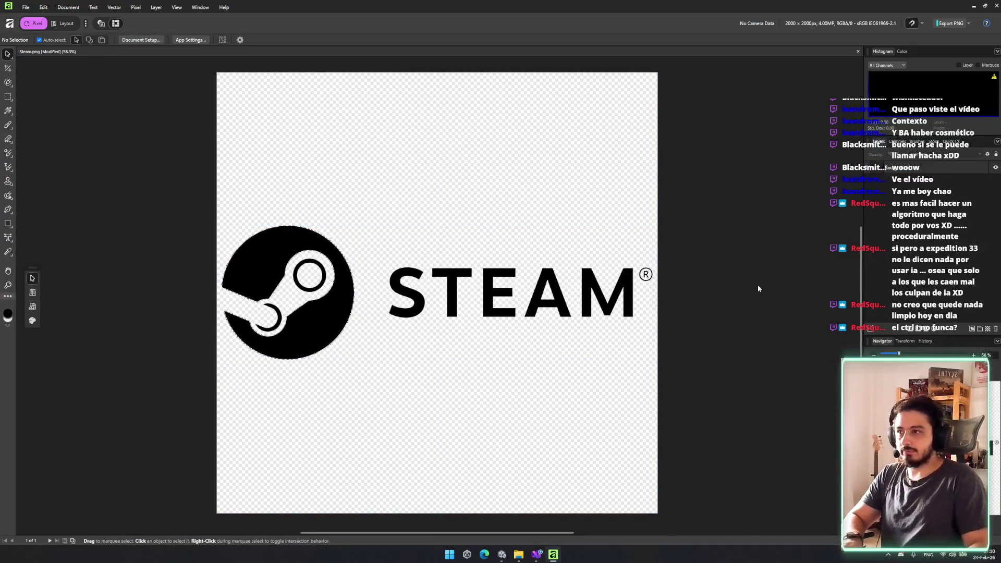
left_click(649, 281)
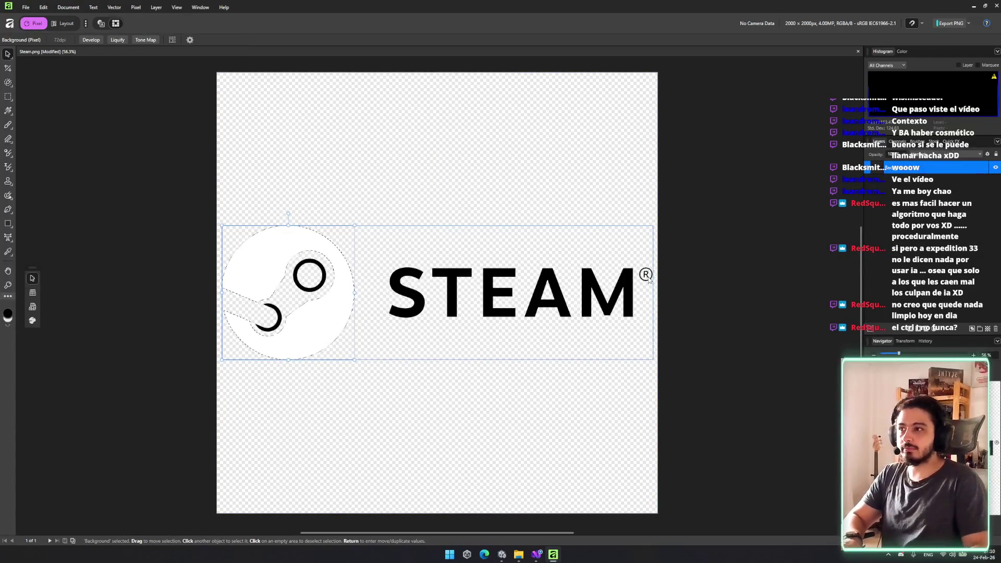
left_click(918, 220)
left_click(929, 167)
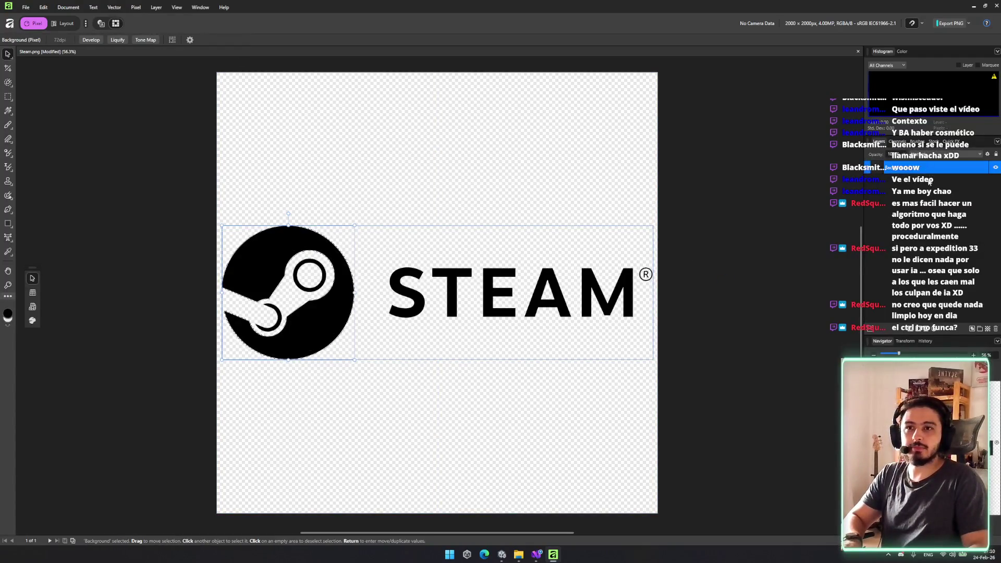
key("ctrl+o")
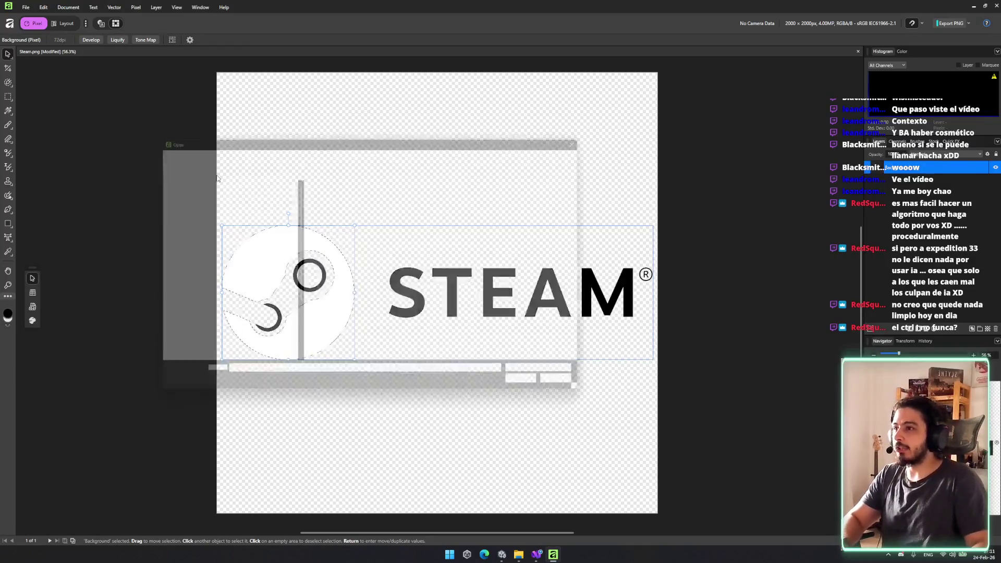
left_click(144, 127)
- Clear the selection and invert the Background layer so the logo turns white
key("m")
left_click(317, 149)
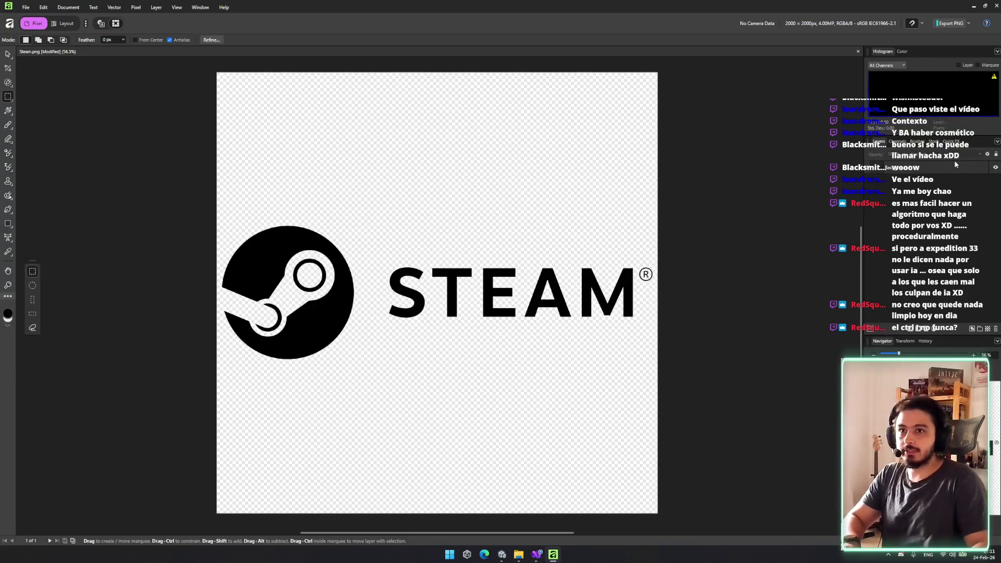
left_click(955, 167)
key("ctrl+i")
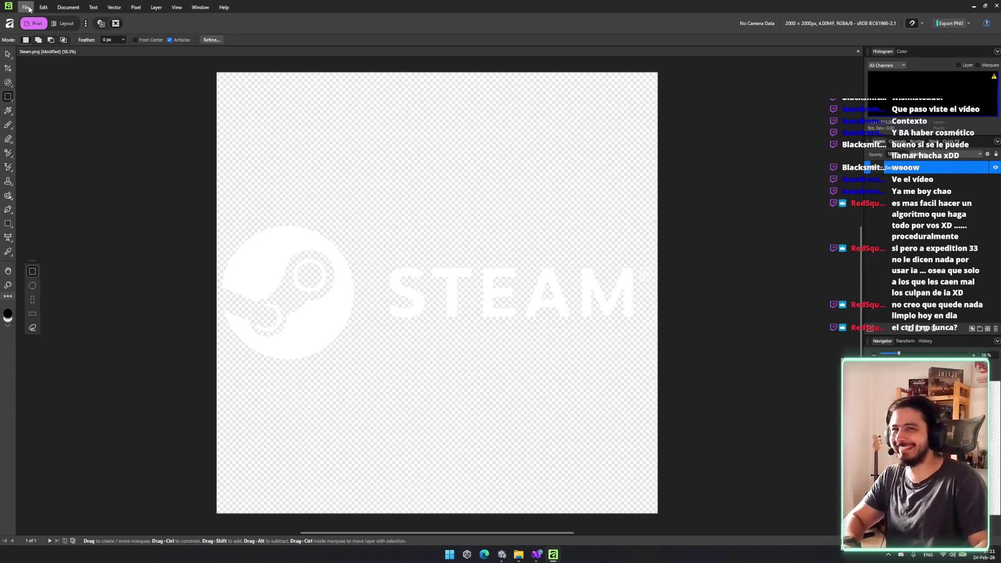
- Export the logo as steam_white.png into Downloads and check it in File Explorer
left_click(949, 24)
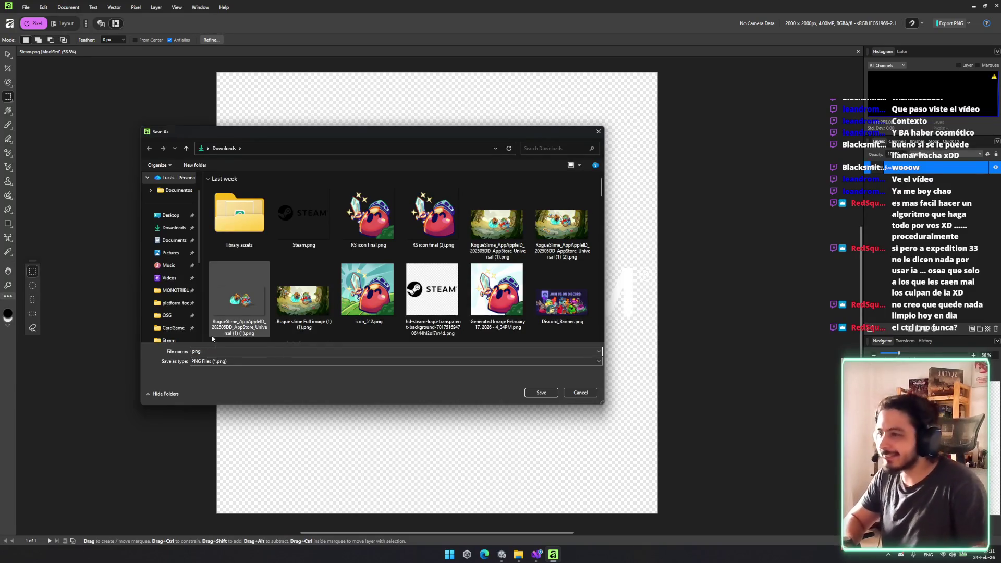
type("steam_white")
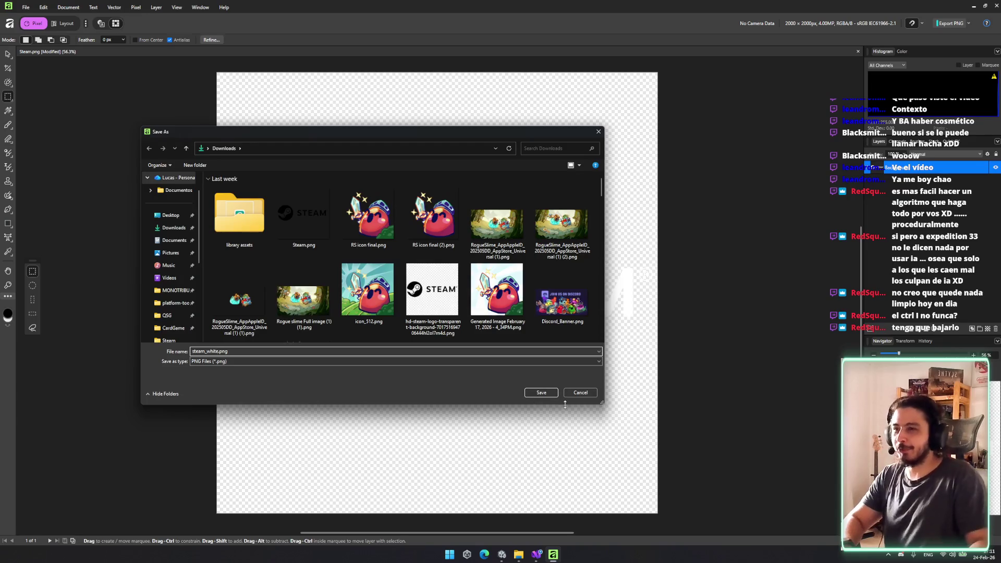
left_click(541, 392)
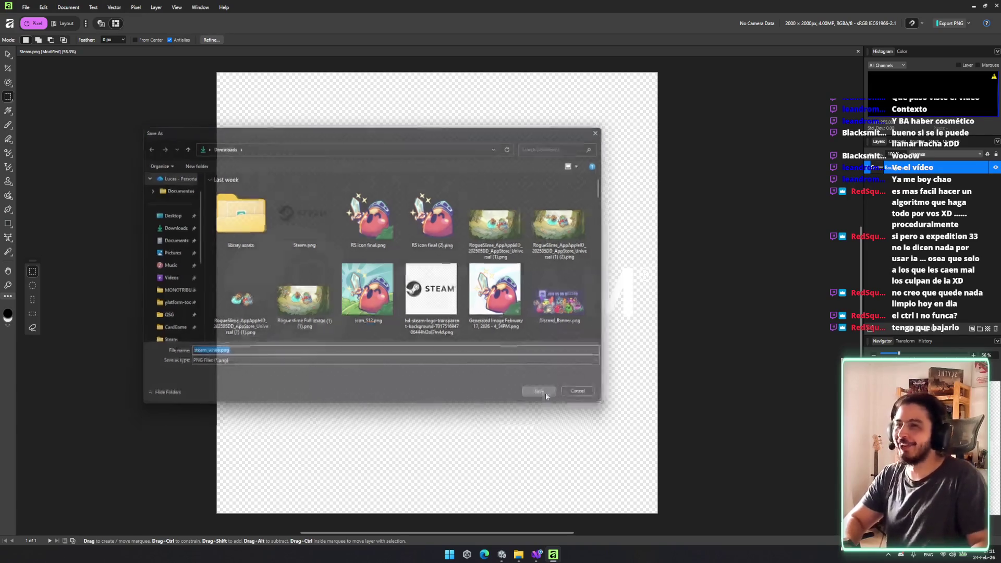
key("super+e")
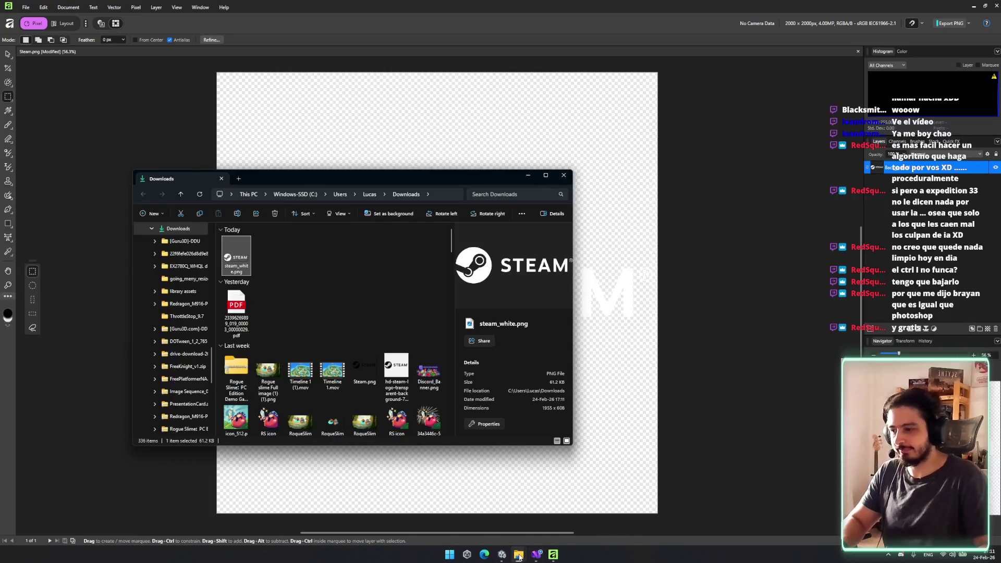
- Move steam_white.png into the SteamWishlist folder and delete the old Steam.png
mouse_move(519, 555)
left_click(587, 516)
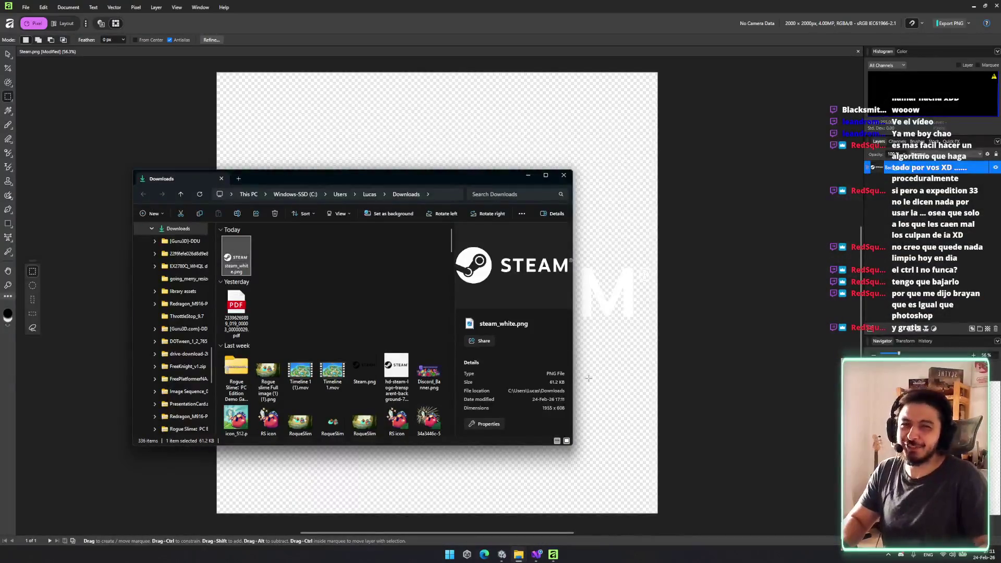
mouse_move(519, 554)
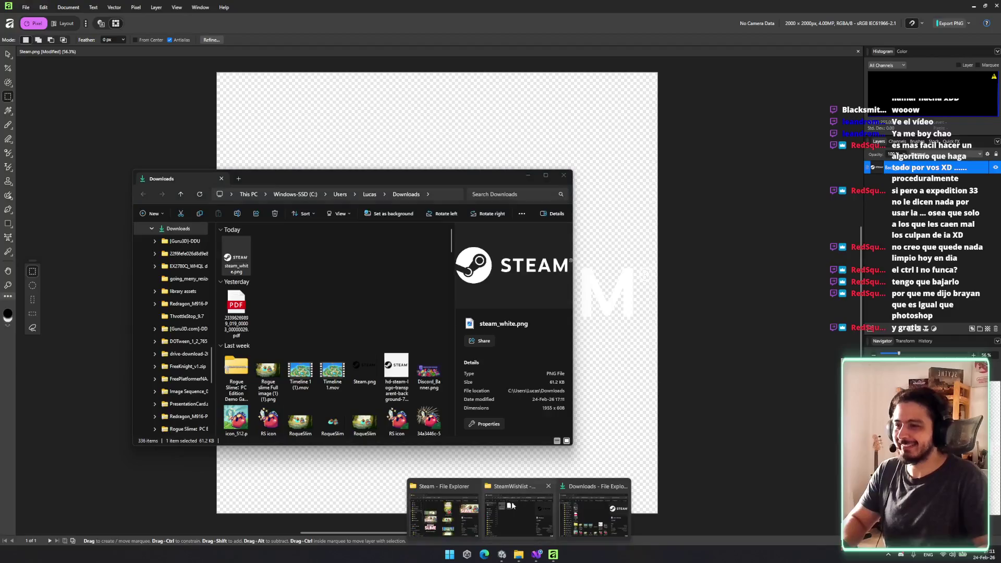
left_click(431, 514)
left_click_drag(349, 165, 385, 285)
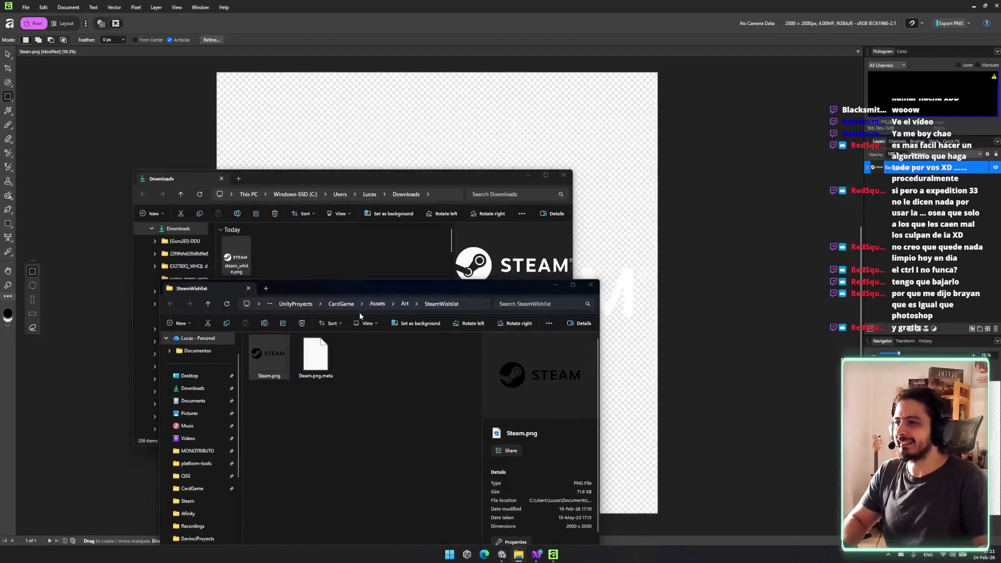
key("ctrl+v")
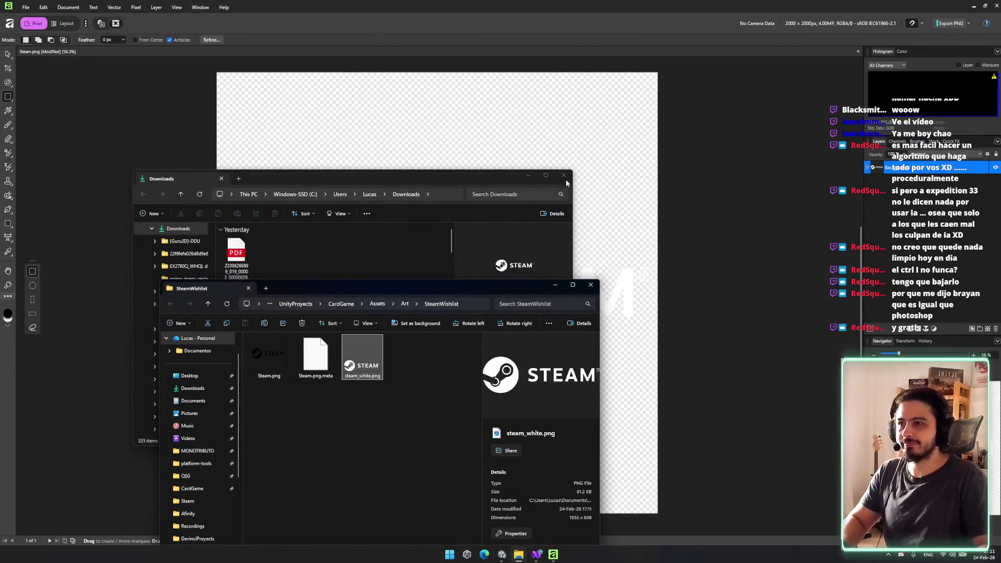
left_click(267, 365)
key("Delete")
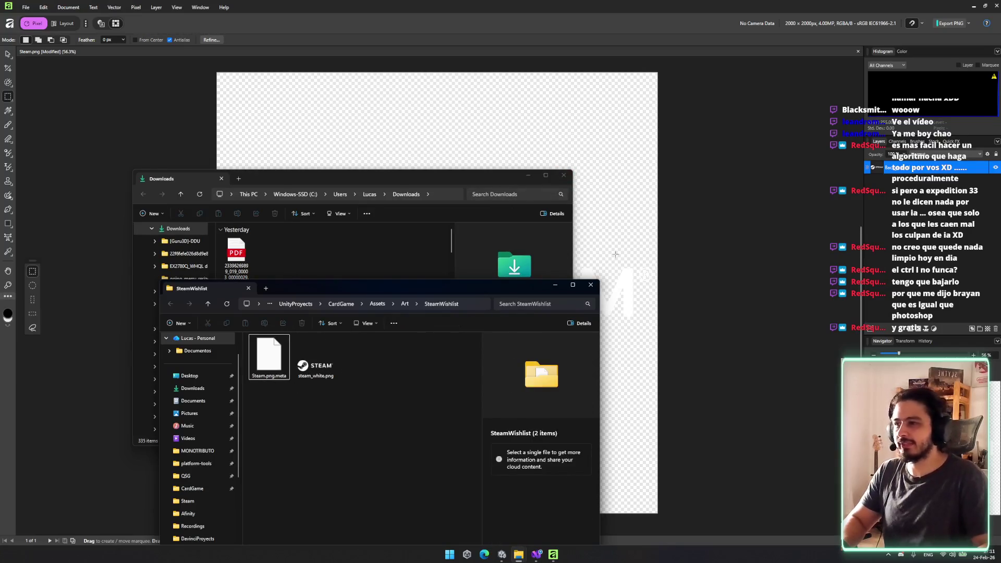
- Close both folder windows, close Steam.png in Affinity without saving, and return to Unity
left_click(564, 175)
left_click(591, 285)
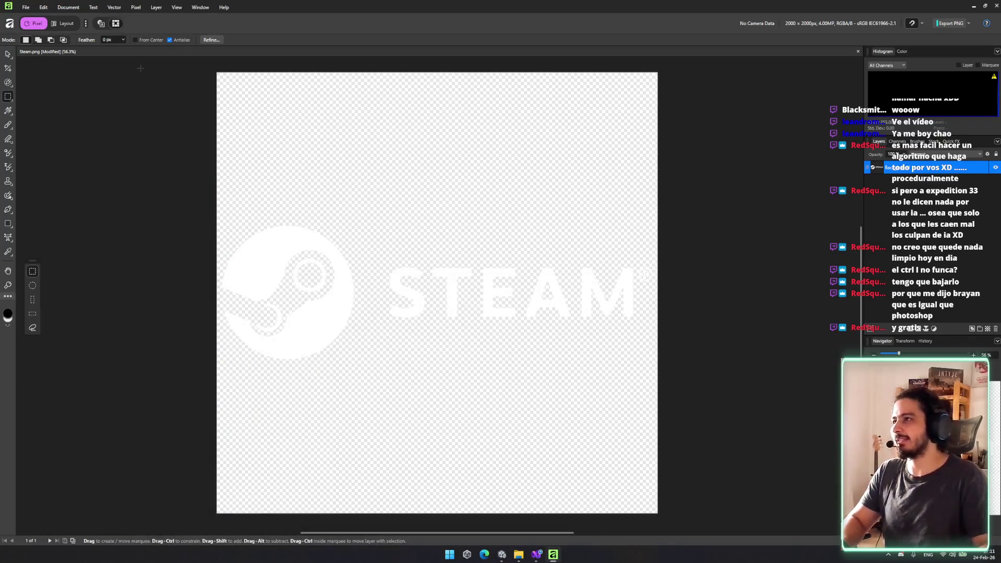
key("ctrl+w")
left_click(497, 283)
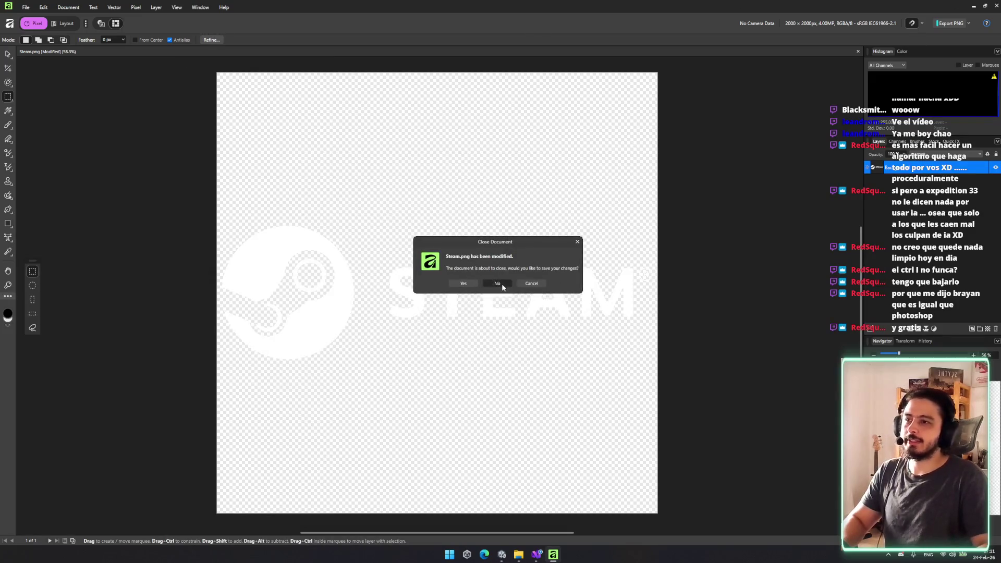
key("alt+Tab")
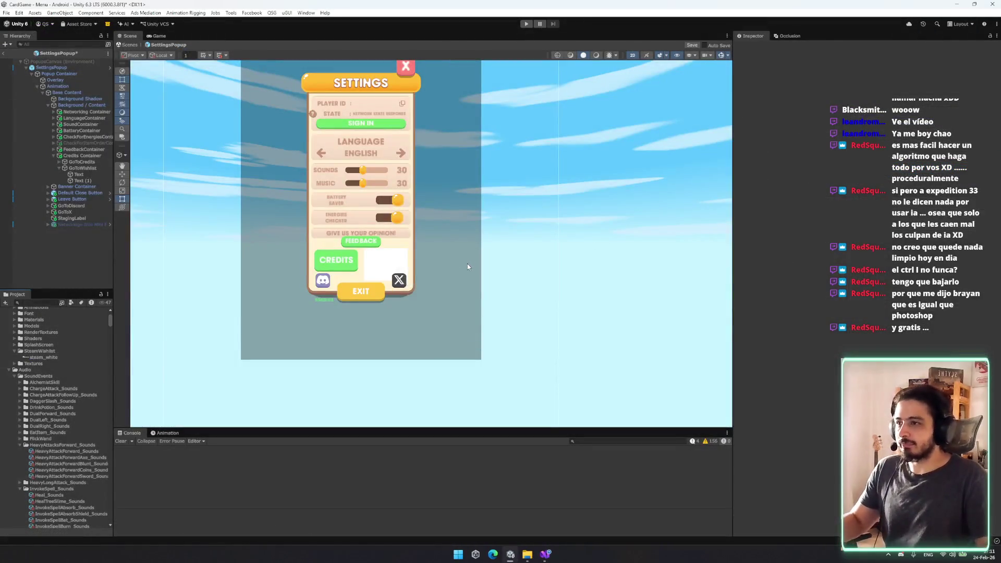
- Import steam_white as a Sprite (2D and UI) with Max Size 512
left_click(73, 181)
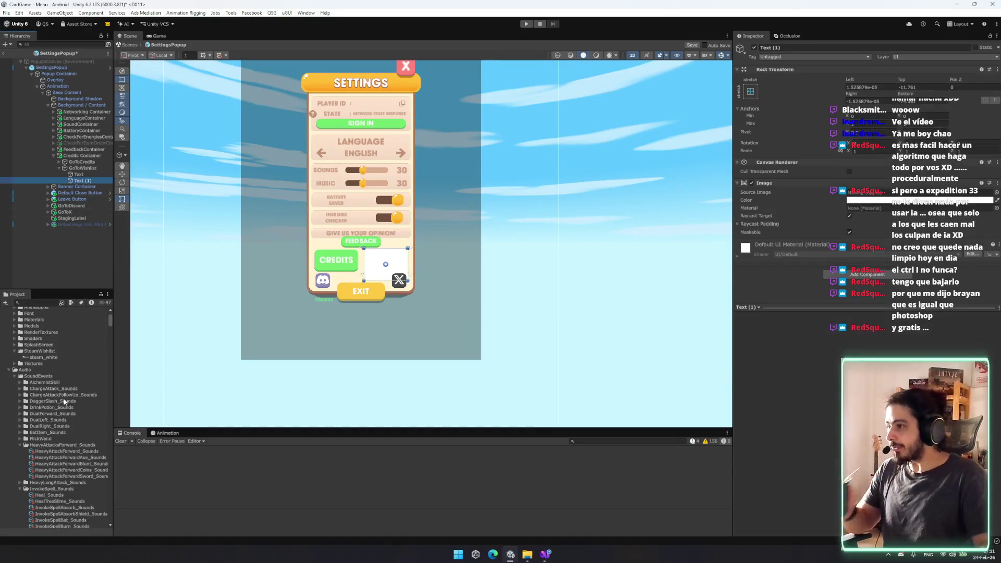
left_click(49, 359)
left_click(885, 76)
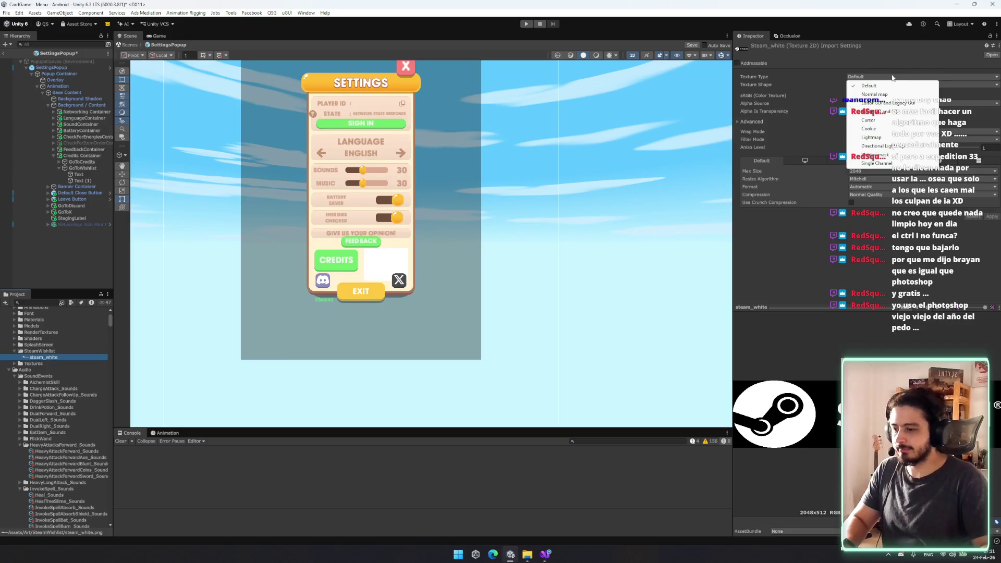
left_click(893, 112)
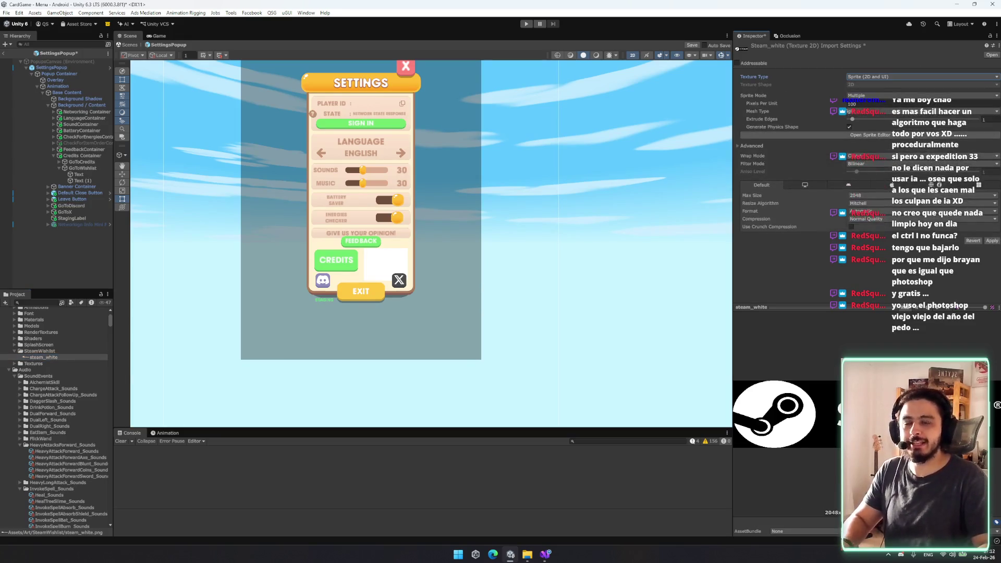
left_click(992, 240)
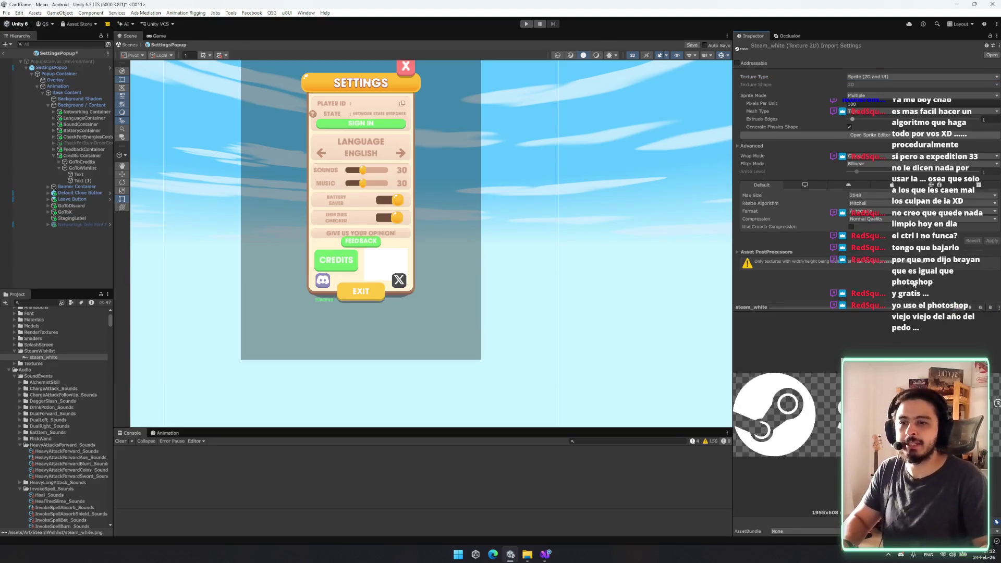
left_click_drag(887, 309, 886, 360)
left_click(866, 195)
left_click(876, 239)
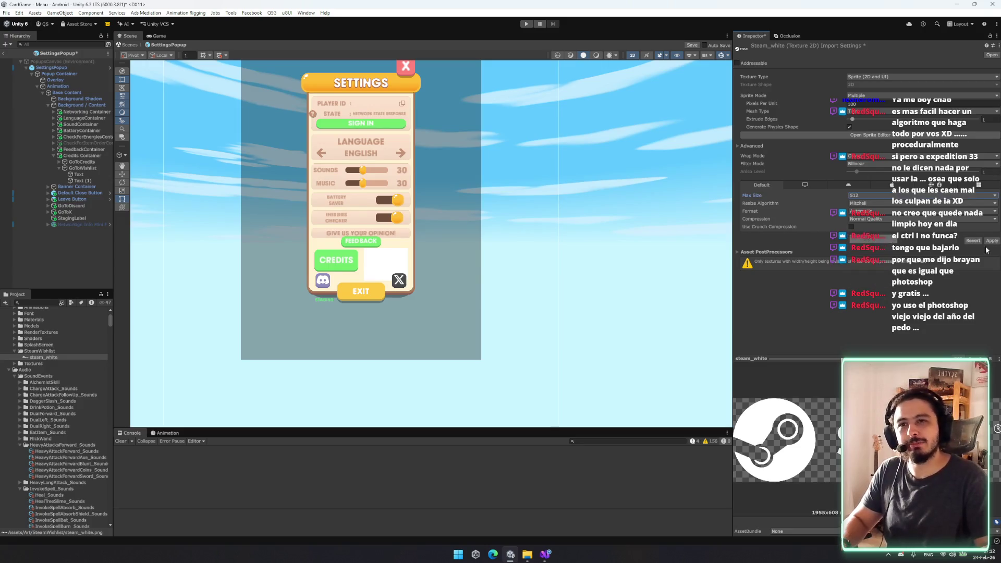
left_click(992, 240)
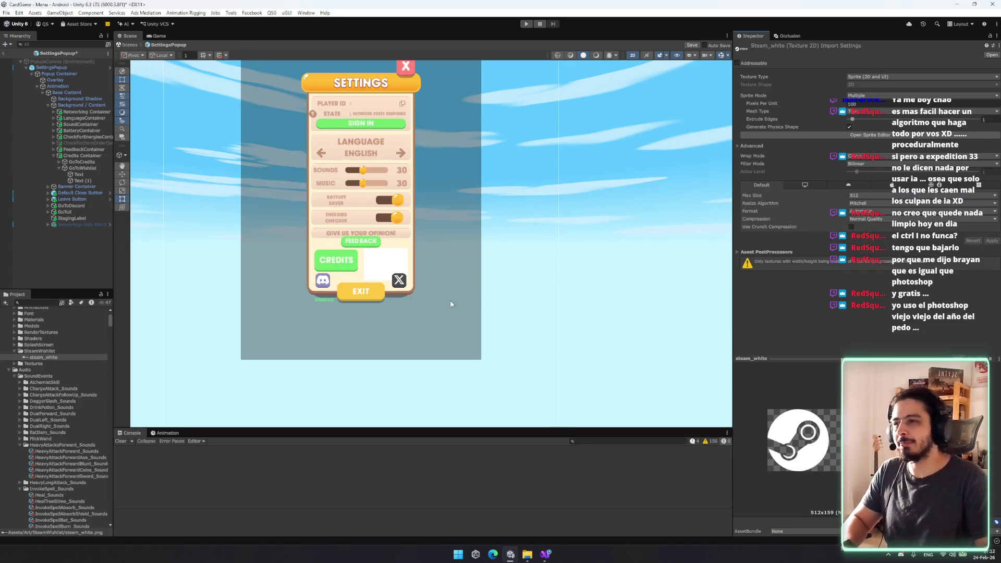
- Rename the Text (1) object in the Hierarchy to SteamImage
scroll(334, 281, "up", 2)
left_click(82, 181)
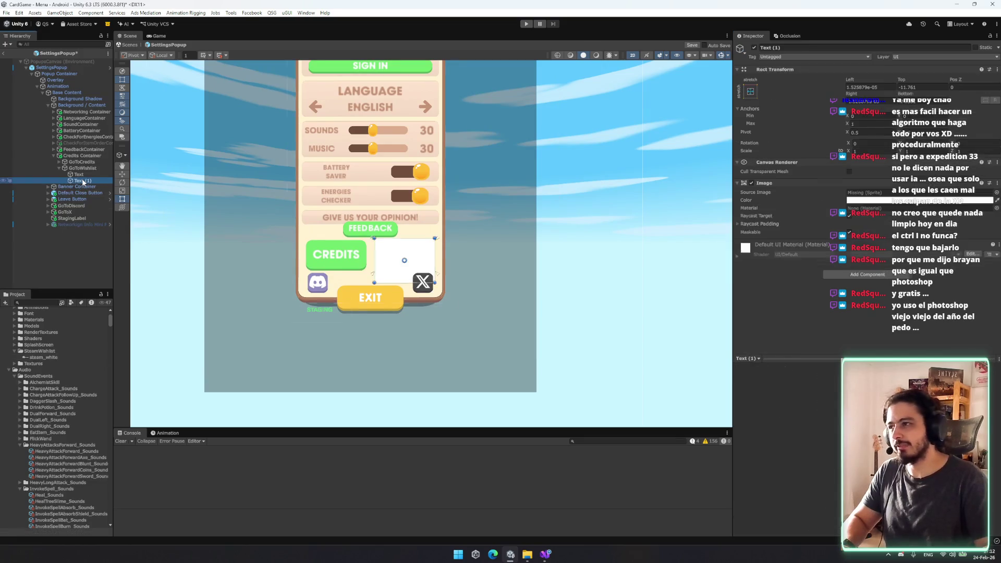
left_click(82, 181)
type("Steam")
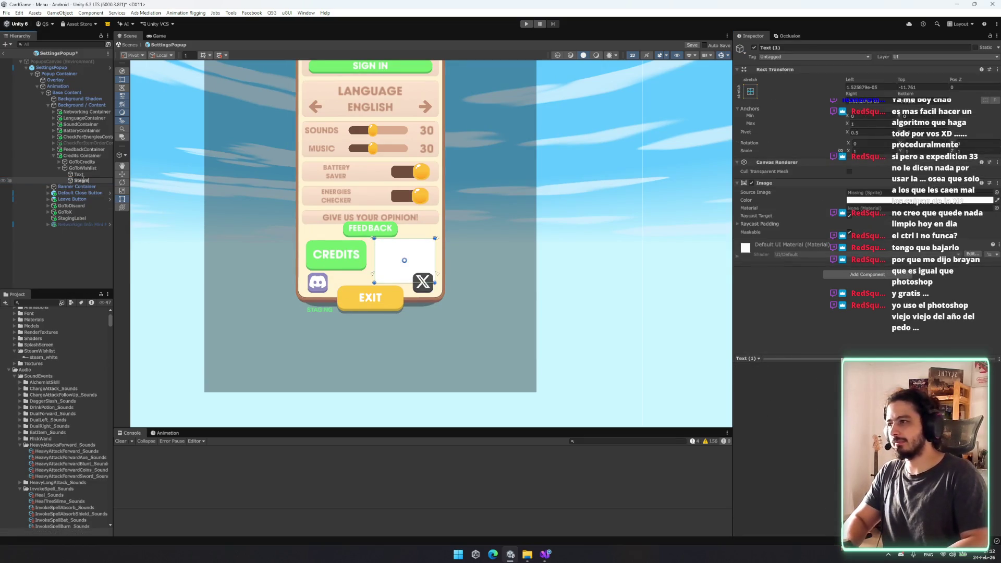
type("Image")
key("Return")
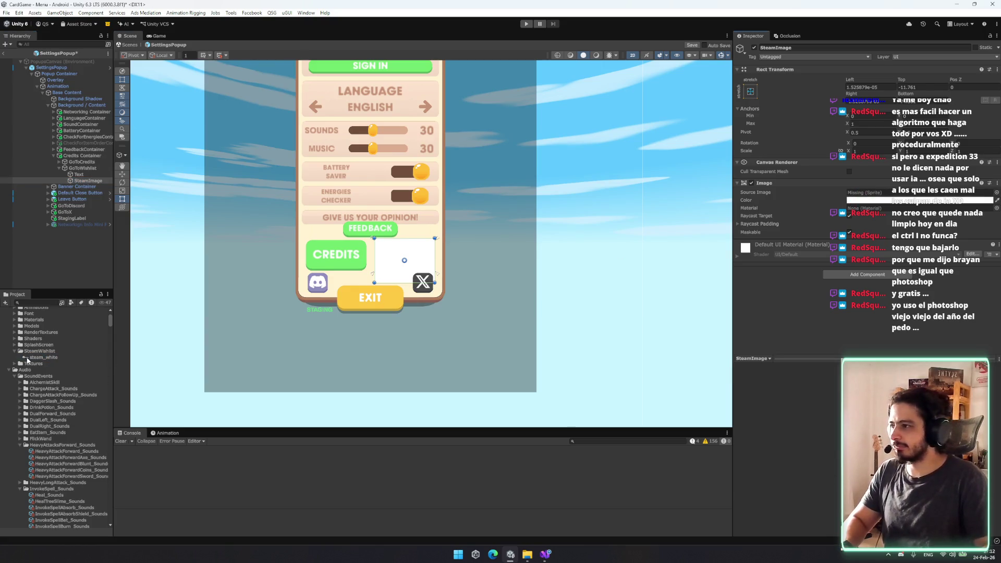
- Set steam_white's Sprite Mode to Single and apply
left_click(44, 357)
left_click(864, 96)
left_click(863, 104)
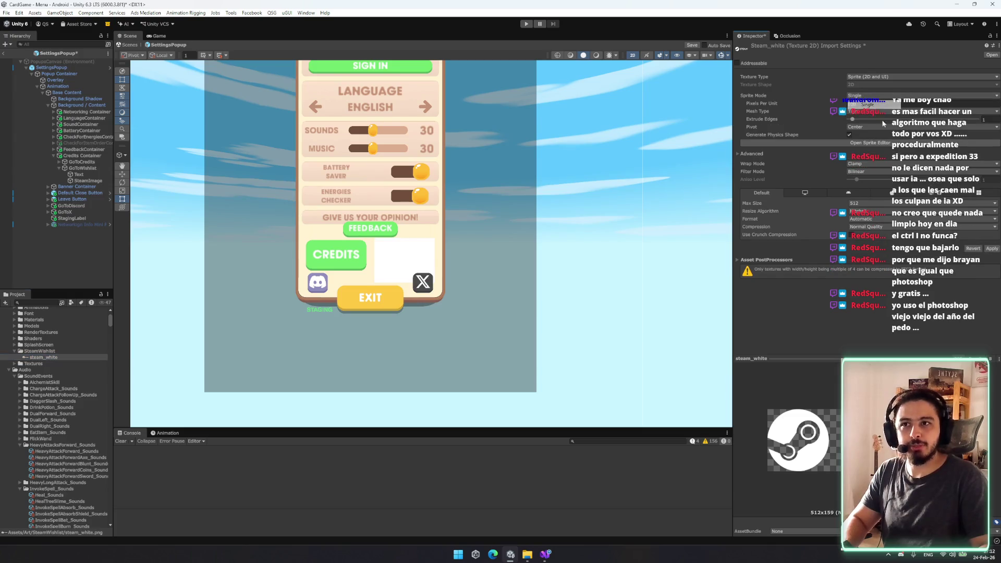
left_click(991, 248)
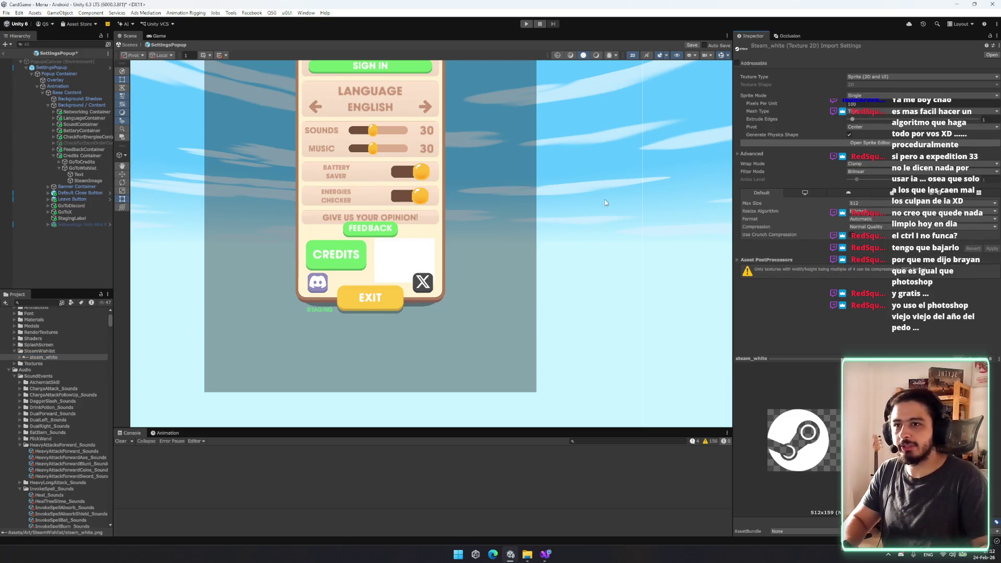
- Assign steam_white as SteamImage's Source Image and shrink the logo inside the button
left_click(88, 180)
mouse_move(43, 358)
left_mouse_down()
mouse_move(53, 365)
mouse_move(522, 235)
mouse_move(921, 194)
left_mouse_up()
scroll(422, 240, "up", 5)
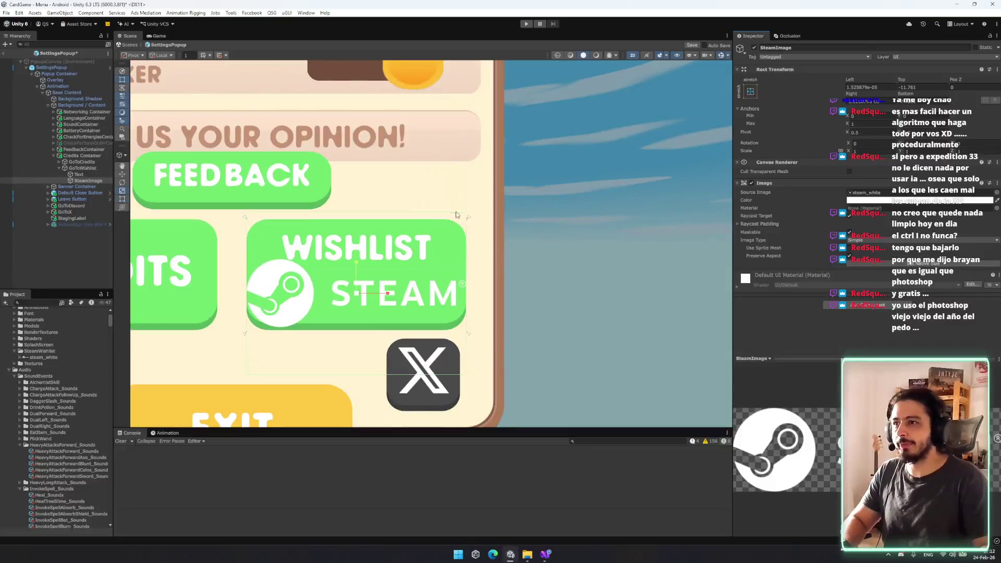
mouse_move(465, 211)
left_mouse_down()
mouse_move(401, 245)
mouse_move(448, 224)
left_mouse_up()
- Make the WISHLIST label's rectangle smaller with the Rect Tool
key("w")
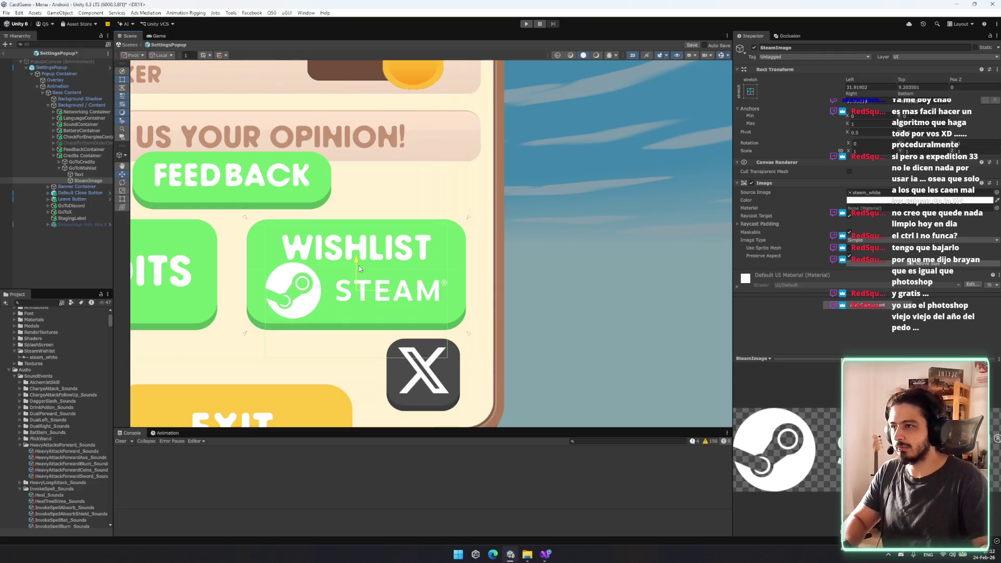
key("t")
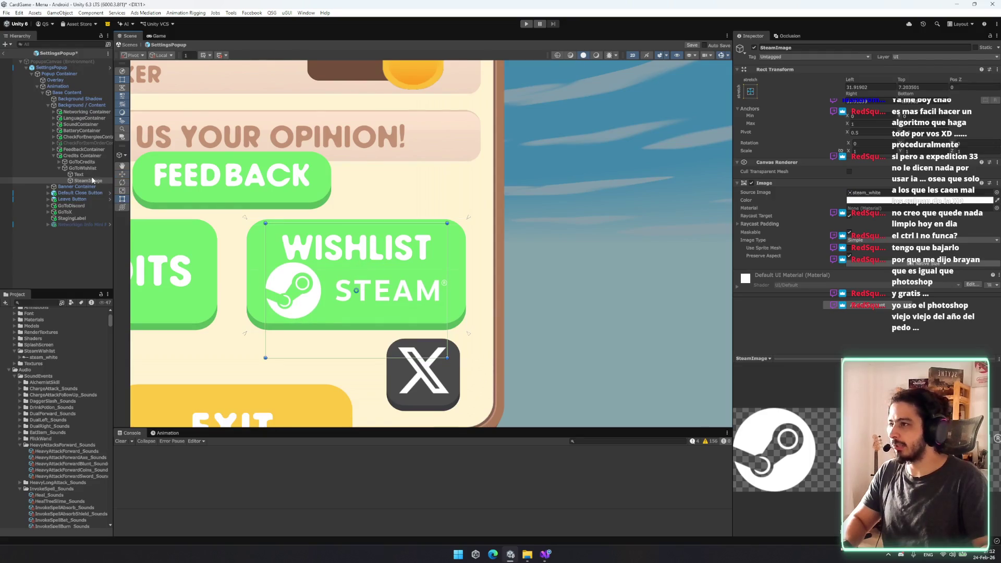
left_click(404, 268)
left_click(408, 270)
left_click_drag(357, 228, 357, 215)
scroll(475, 277, "down", 2)
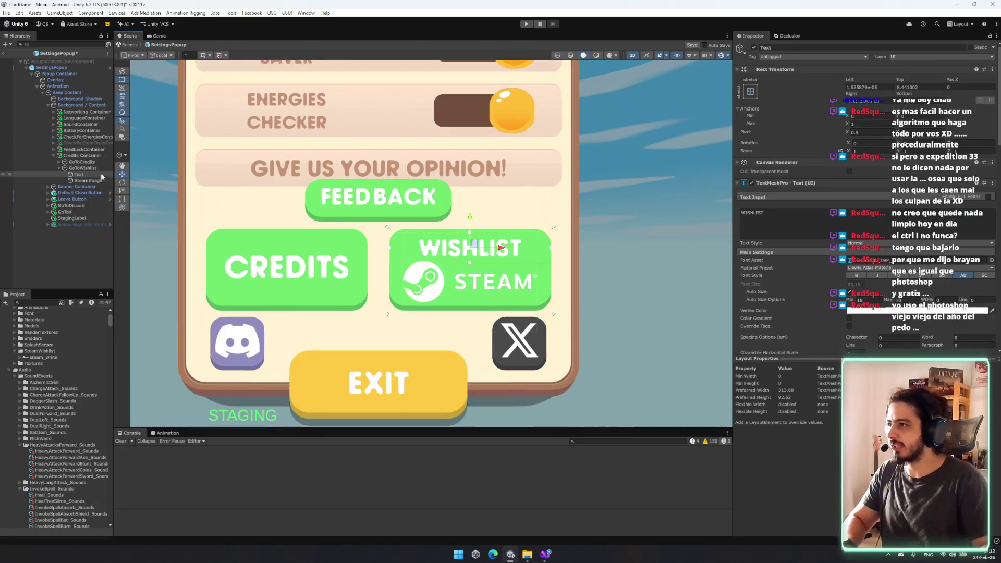
- Adjust the Steam logo's bottom edge within the Wishlist button
left_click(94, 180)
mouse_move(521, 308)
left_mouse_down()
mouse_move(521, 320)
mouse_move(526, 300)
left_mouse_up()
left_click(671, 331)
scroll(672, 332, "down", 3)
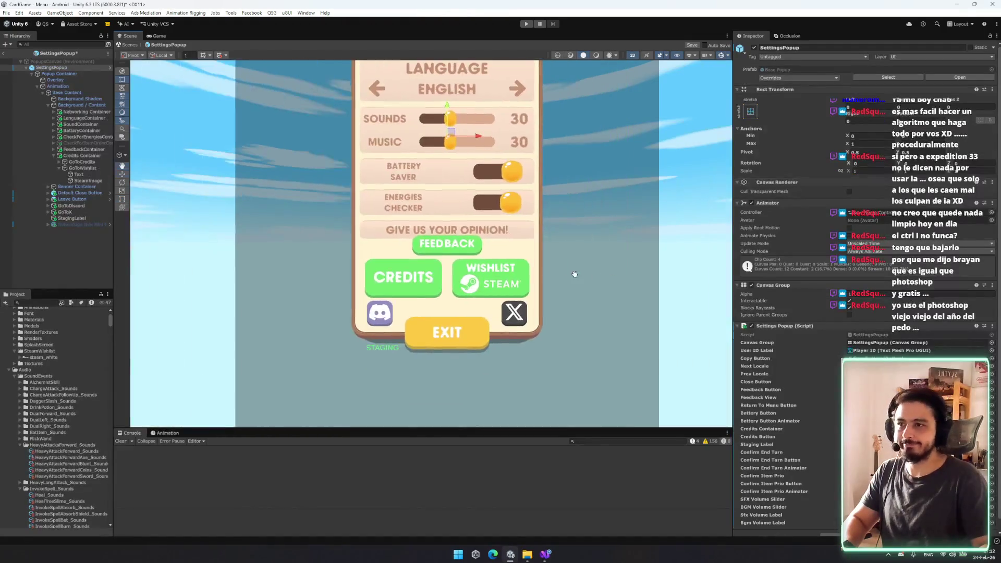
scroll(568, 275, "down", 2)
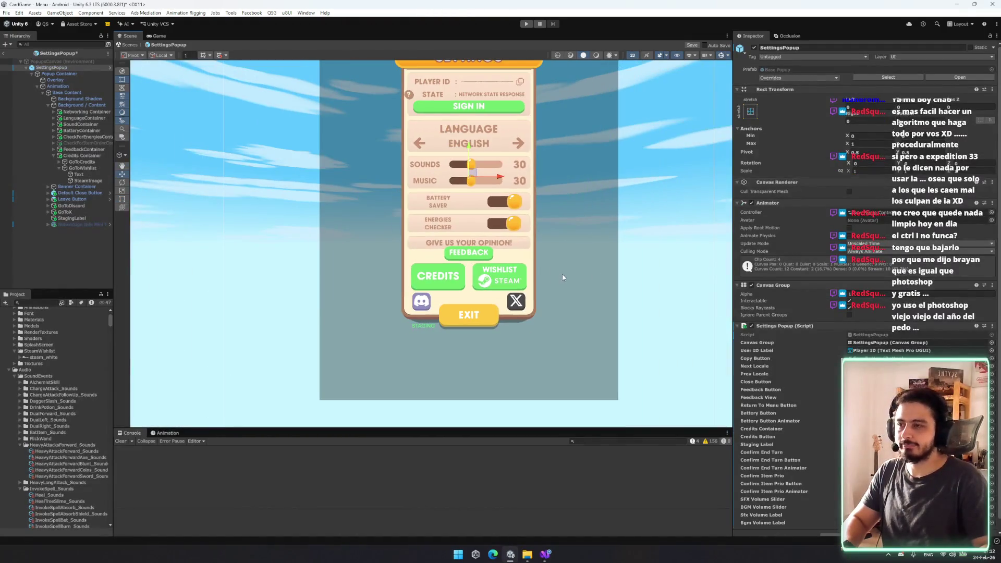
- Set SteamImage's anchor preset to stretch and shrink the logo to fit the button
left_click(92, 175)
left_click(93, 181)
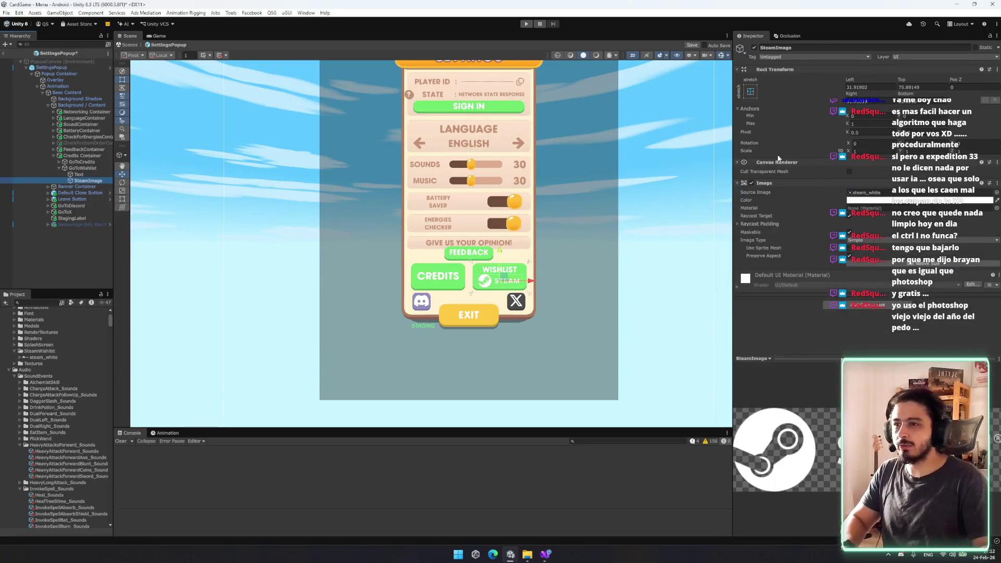
left_click(750, 91)
left_click(833, 210, "alt")
scroll(480, 274, "up", 3)
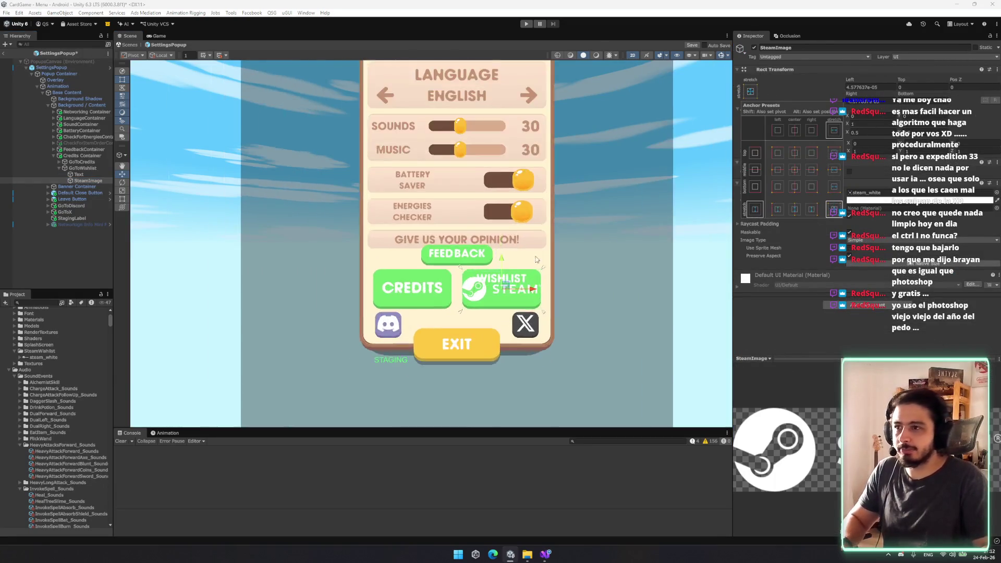
left_click(533, 279)
key("t")
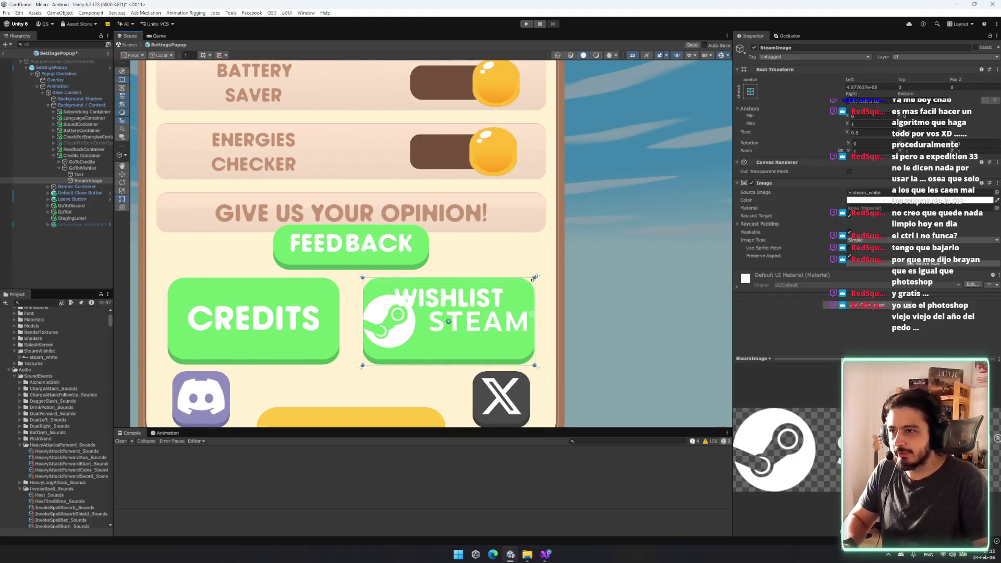
left_click_drag(535, 278, 527, 284)
key("w")
- Try changing the label to WISHLIST NOW and moving it below STEAM
left_click(451, 296)
mouse_move(537, 280)
left_mouse_down()
mouse_move(527, 292)
mouse_move(515, 286)
left_mouse_up()
left_click(827, 219)
type("NOW")
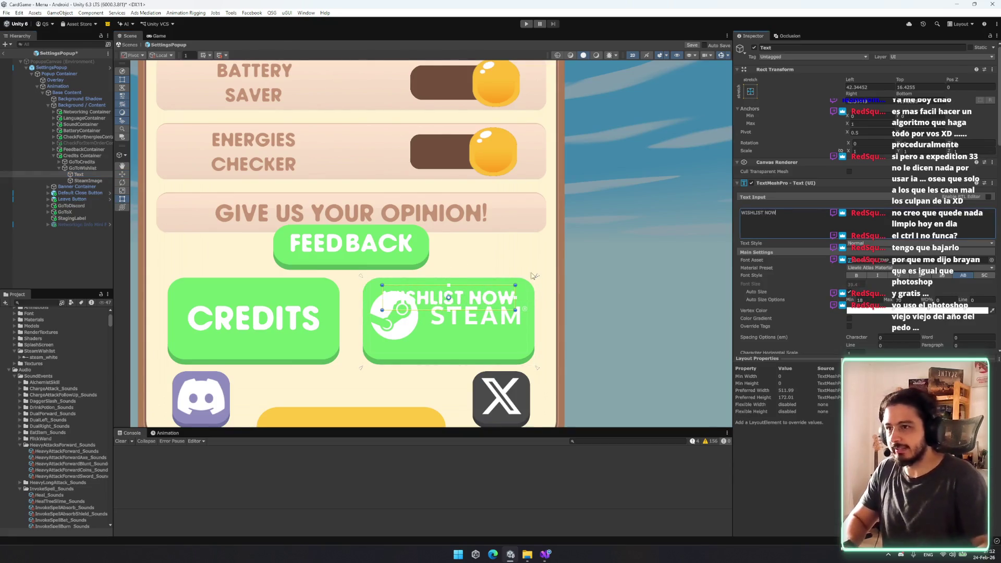
type("w")
mouse_move(446, 280)
left_mouse_down()
mouse_move(445, 323)
mouse_move(498, 340)
left_mouse_up()
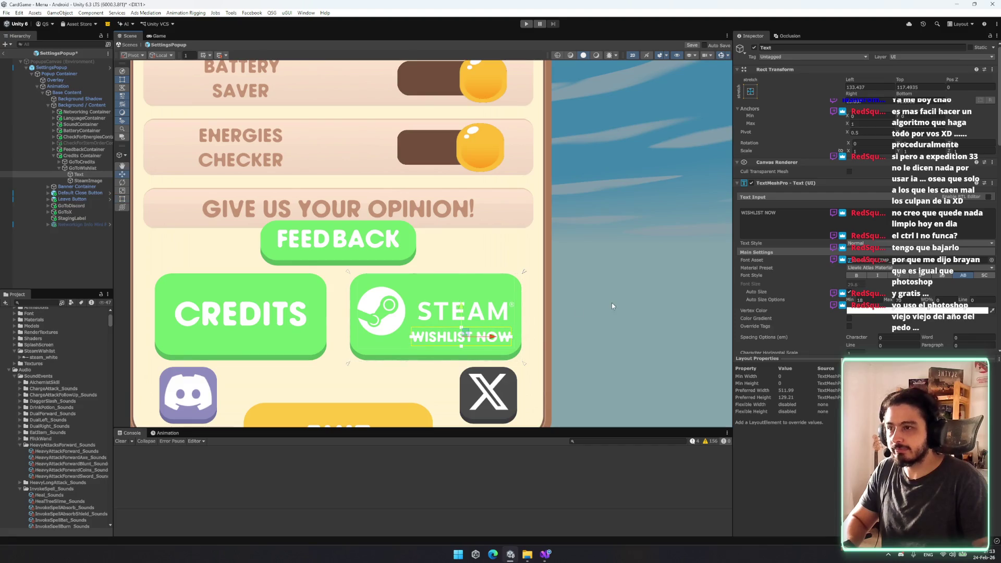
- Undo the label changes to keep the original WISHLIST text
left_click(615, 302)
scroll(621, 304, "down", 3)
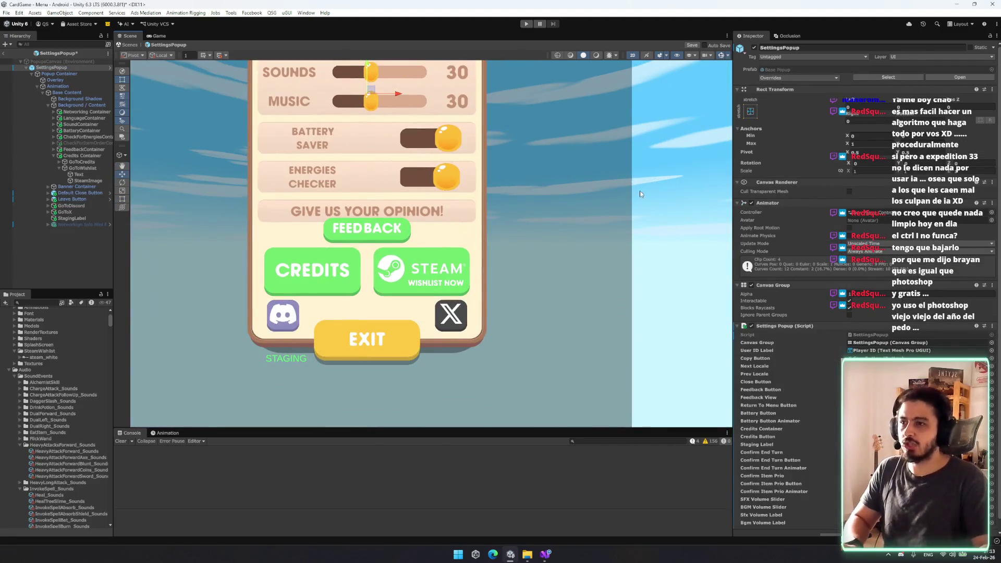
scroll(570, 223, "down", 2)
key("ctrl+z")
key("ctrl+z")
key("ctrl+z")
key("ctrl+z")
key("ctrl+z")
key("ctrl+z")
left_click(643, 274)
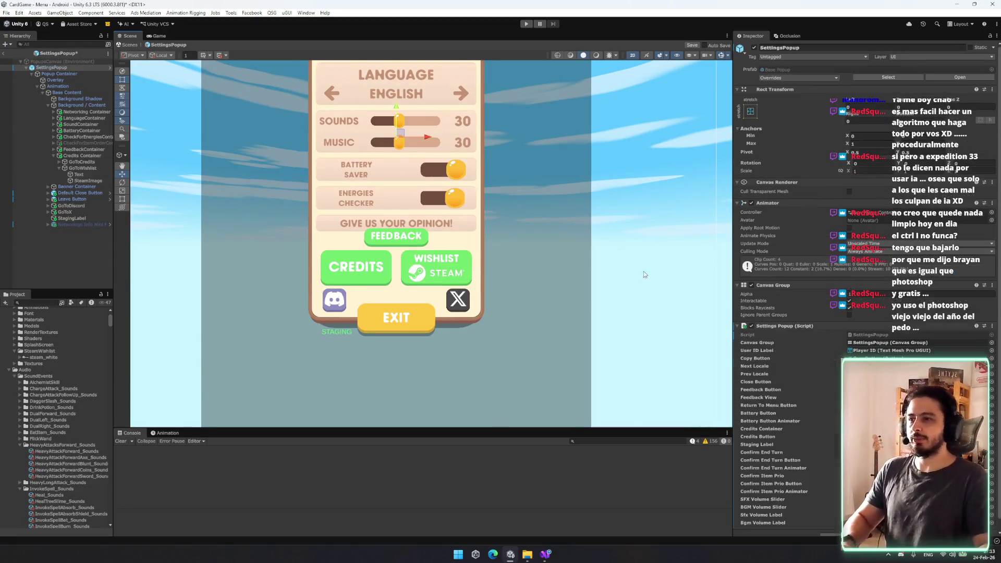
scroll(647, 268, "down", 3)
left_click(95, 167)
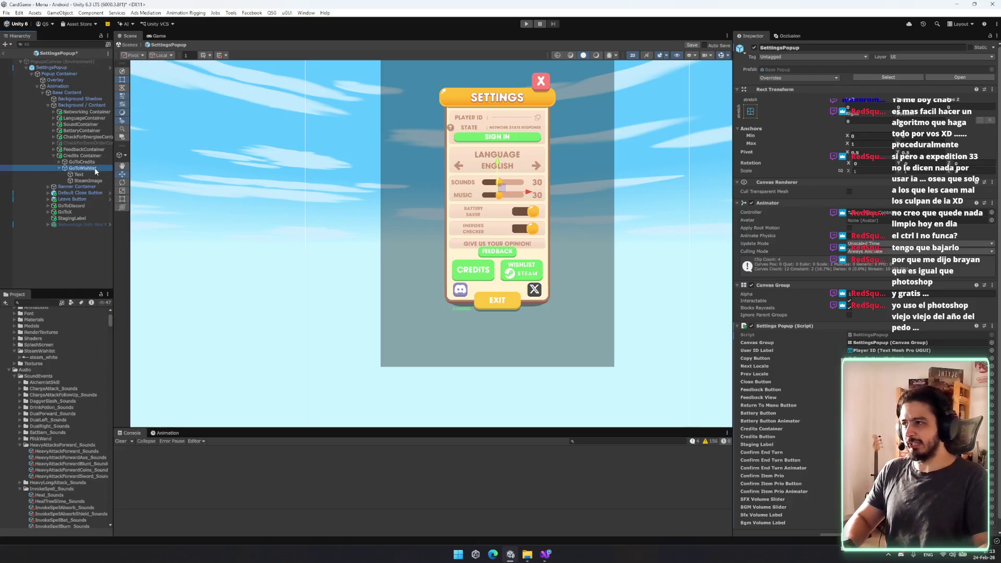
- Enlarge the WISHLIST label's area and nudge it into place
left_click(82, 155)
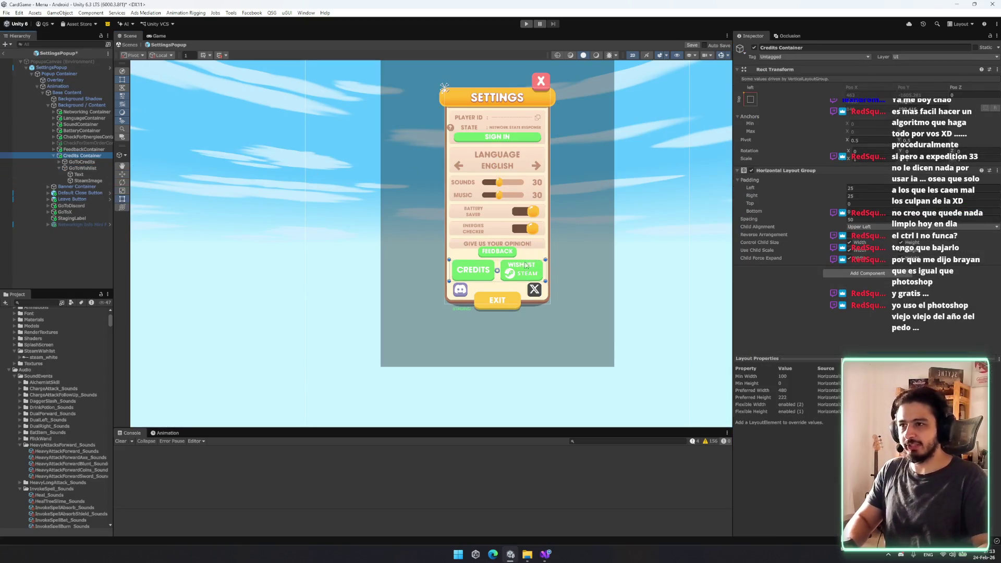
scroll(524, 261, "up", 3)
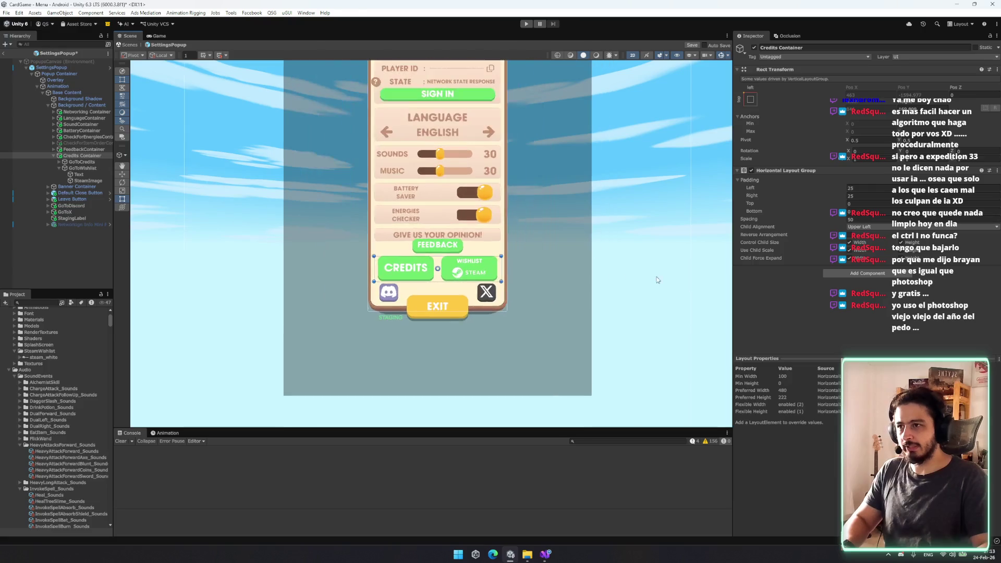
scroll(455, 246, "up", 5)
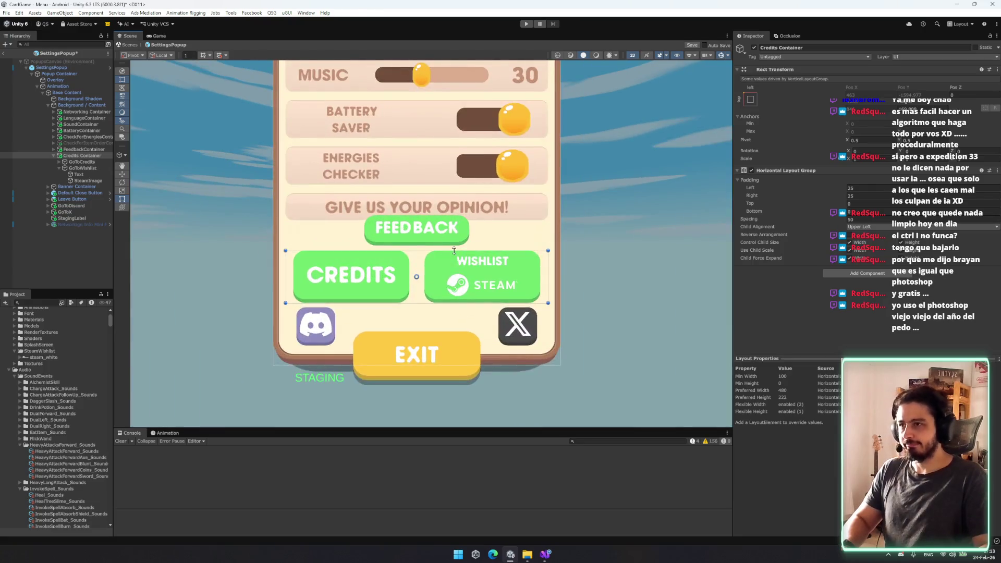
left_click(78, 174)
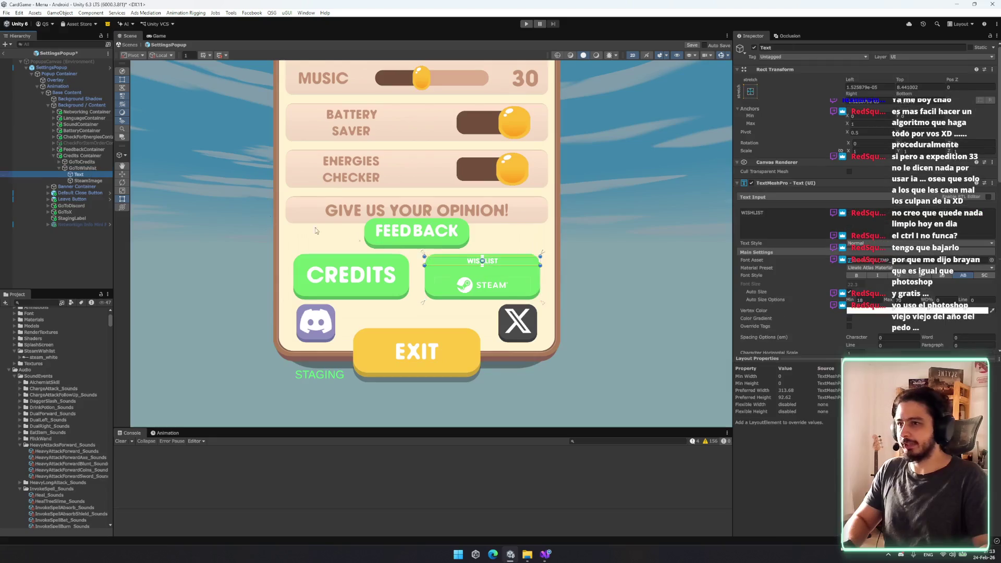
left_click_drag(514, 266, 512, 270)
key("w")
left_click_drag(483, 237, 484, 239)
- Make the Steam logo taller and nudge it vertically on the button
left_click(514, 265)
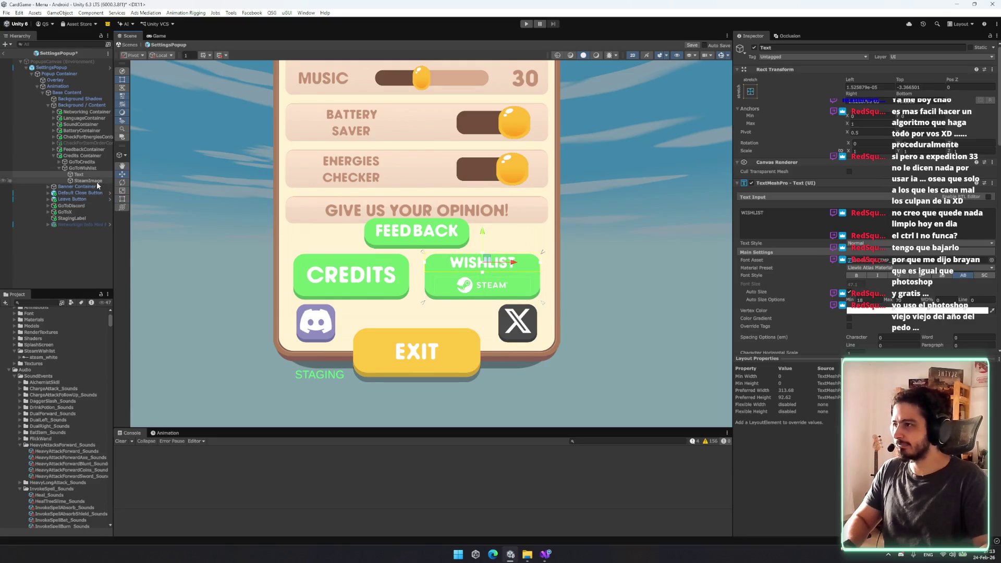
left_click_drag(518, 277, 506, 295)
left_click_drag(481, 259, 484, 254)
key("w")
left_click_drag(486, 267, 486, 264)
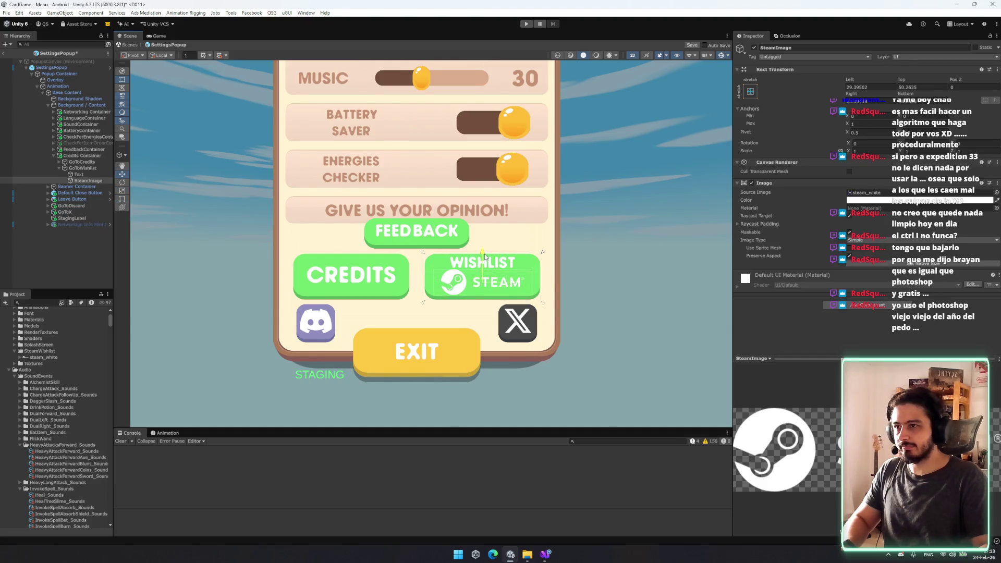
- Resize and reposition the WISHLIST label above the Steam logo
left_click(491, 265)
mouse_move(500, 270)
left_mouse_down()
mouse_move(492, 254)
mouse_move(478, 273)
mouse_move(525, 260)
mouse_move(505, 276)
mouse_move(473, 253)
mouse_move(458, 256)
left_mouse_up()
key("w")
left_click(459, 276)
key("w")
- Shrink the WISHLIST label's rectangle by adjusting its corner and top edge
left_click(79, 174)
key("t")
left_click_drag(424, 256, 440, 257)
left_click_drag(504, 257, 510, 256)
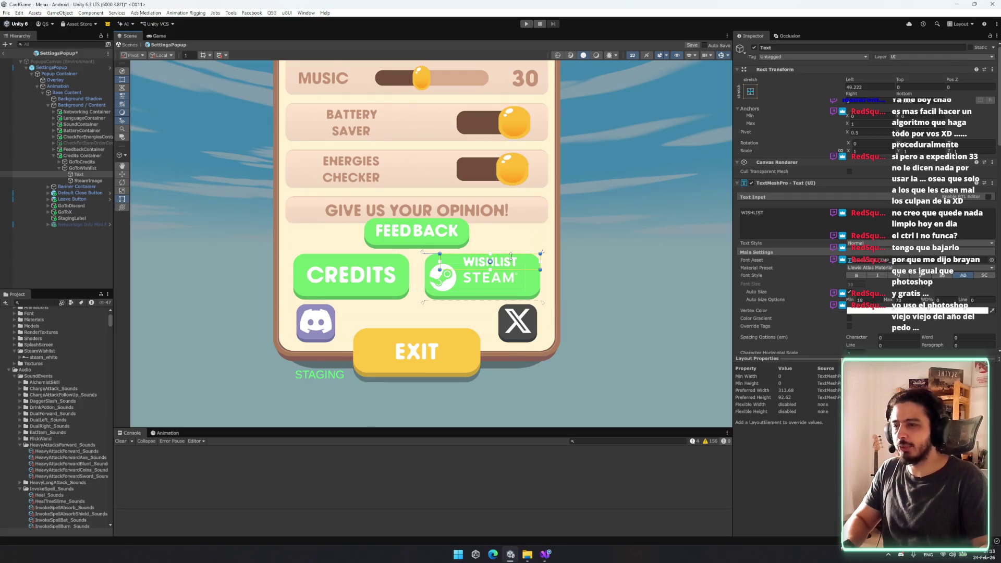
left_click(473, 263)
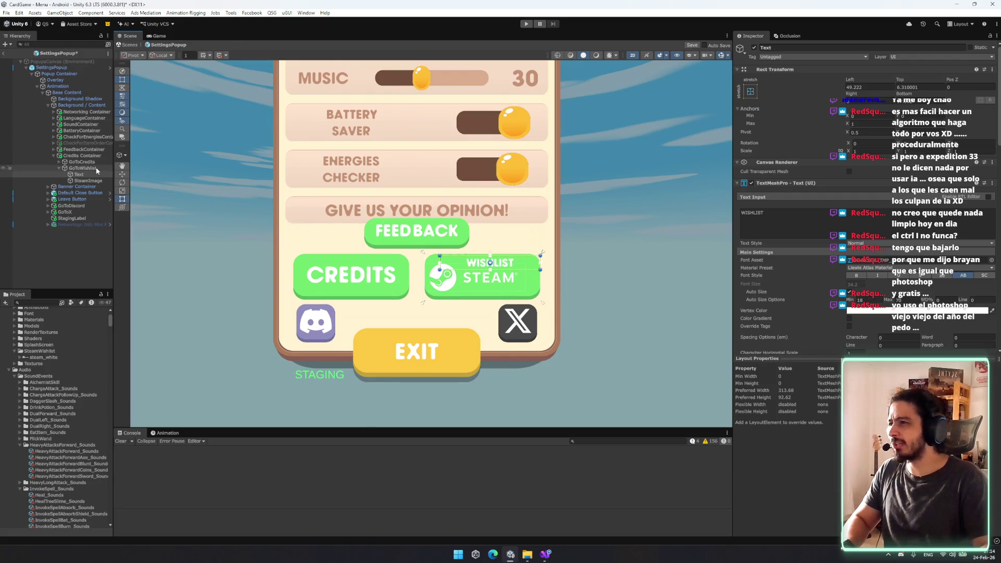
- Widen the Steam logo slightly and move it right and a little up on the button
left_click(474, 263)
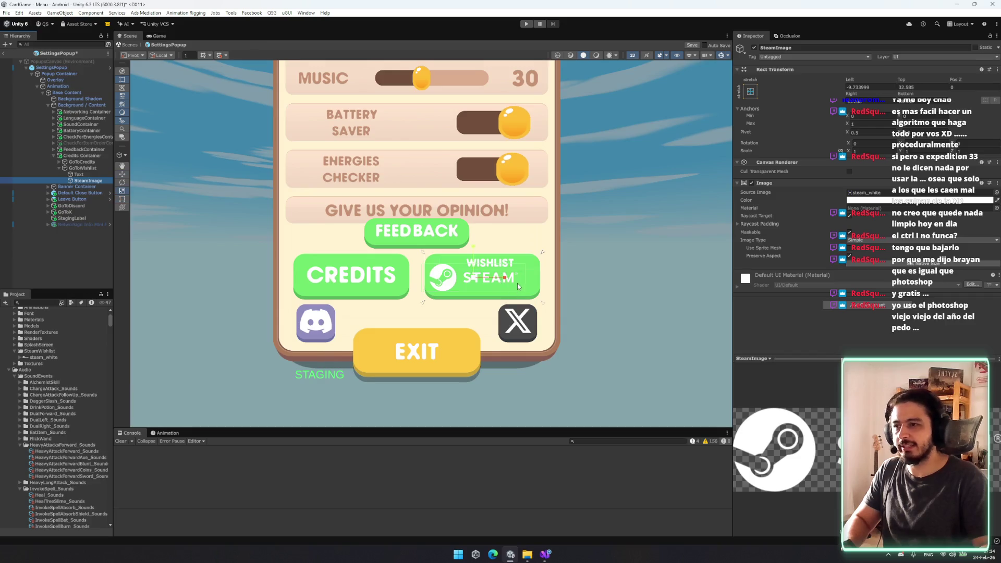
left_click_drag(524, 277, 507, 293)
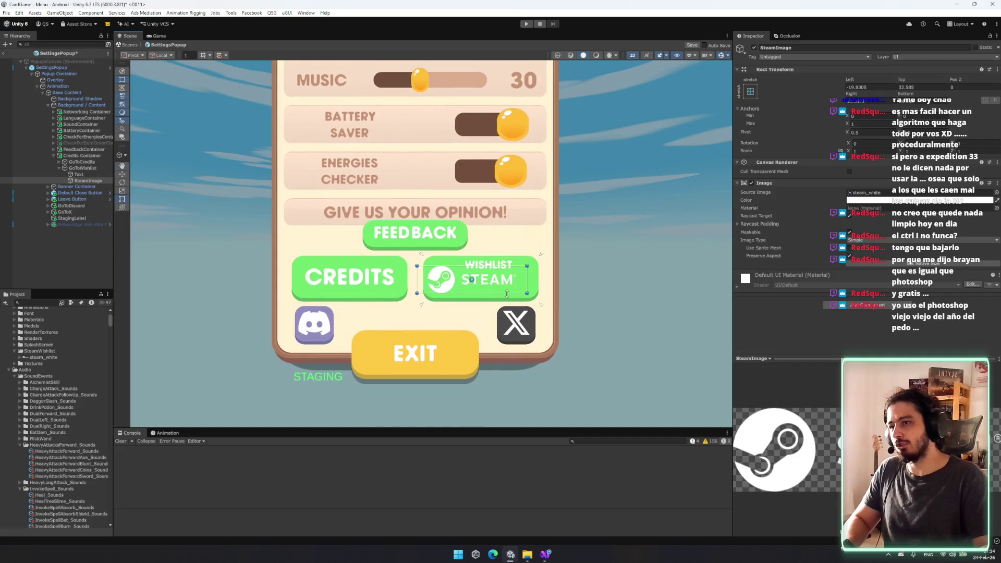
key("w")
left_click_drag(498, 276, 477, 252)
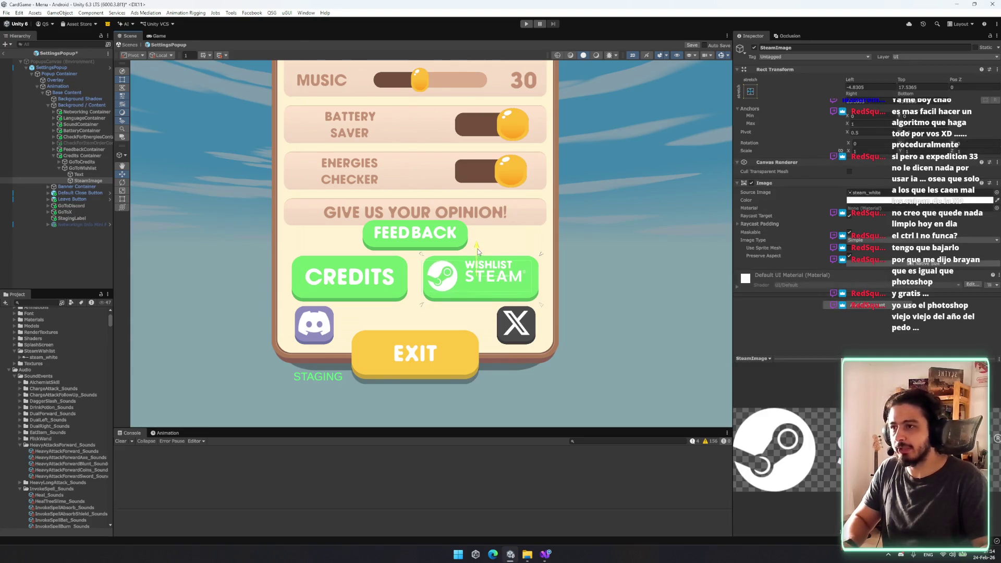
key("t")
scroll(459, 261, "up", 5)
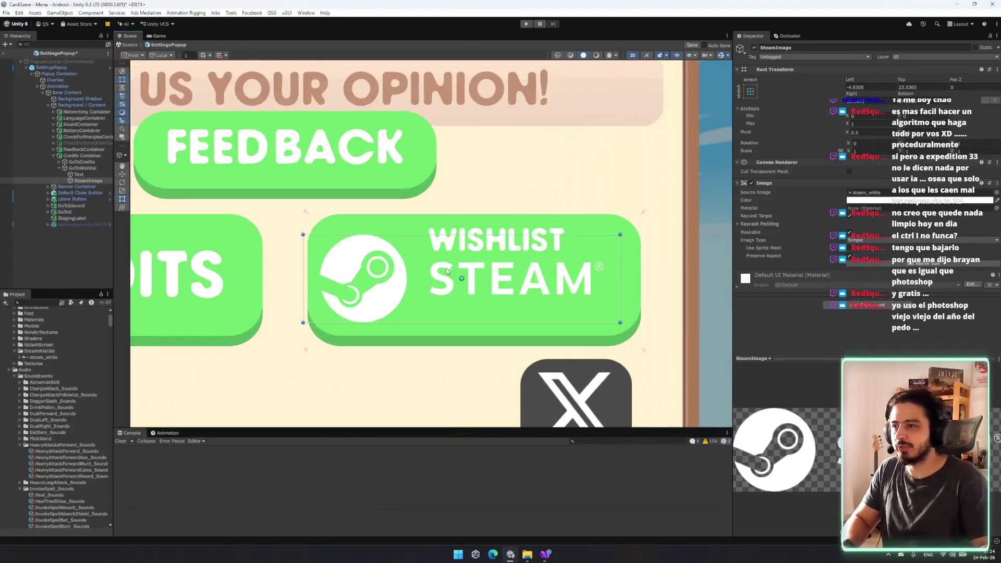
scroll(448, 268, "up", 2)
key("w")
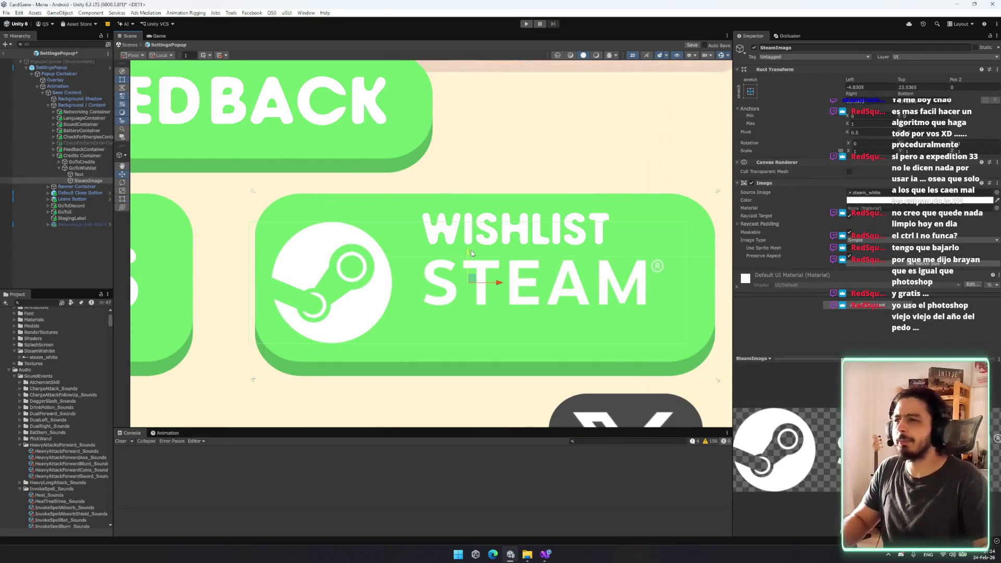
left_click_drag(468, 257, 468, 253)
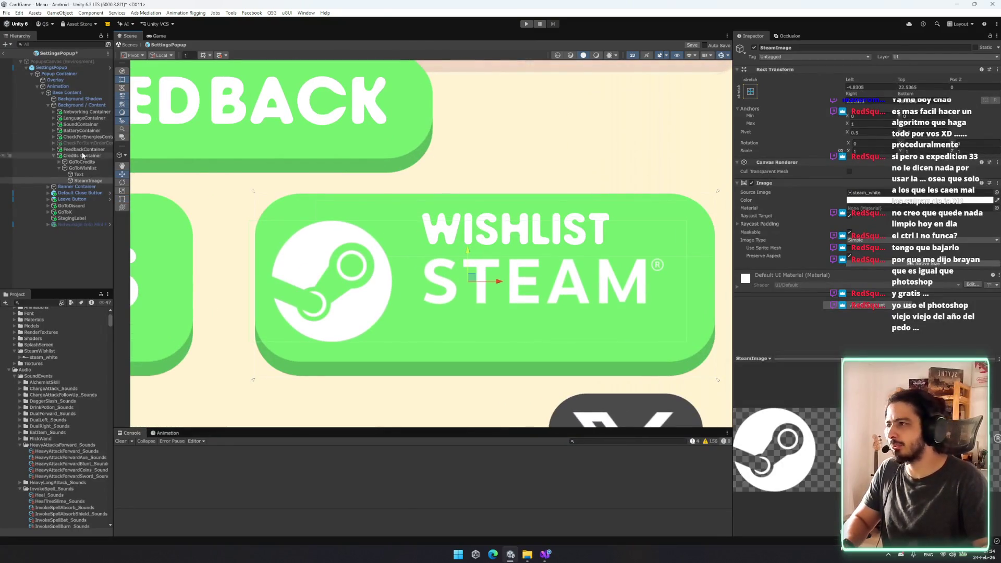
- Narrow the WISHLIST label evenly on both sides and move it to the right
left_click(81, 175)
key("f")
key("t")
left_click_drag(586, 210, 560, 224)
key("w")
left_click_drag(417, 228, 437, 223)
- Move the Steam logo down slightly and shift the WISHLIST label back to the left
left_click(88, 181)
key("f")
left_click_drag(391, 256, 408, 286)
left_click(79, 174)
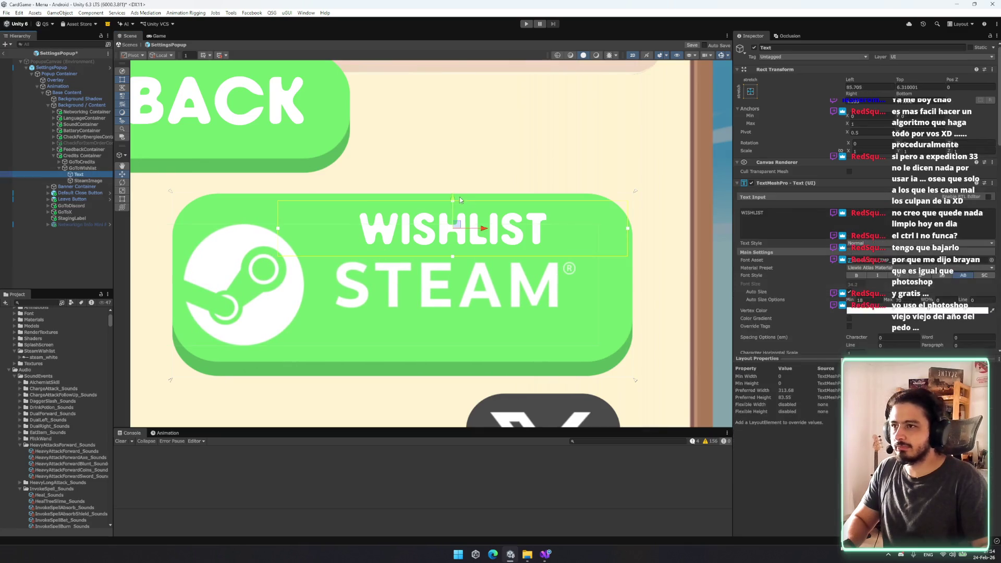
left_click_drag(481, 229, 464, 233)
- Anchor the WISHLIST label to middle-center, then check the Steam logo's anchor presets
key("t")
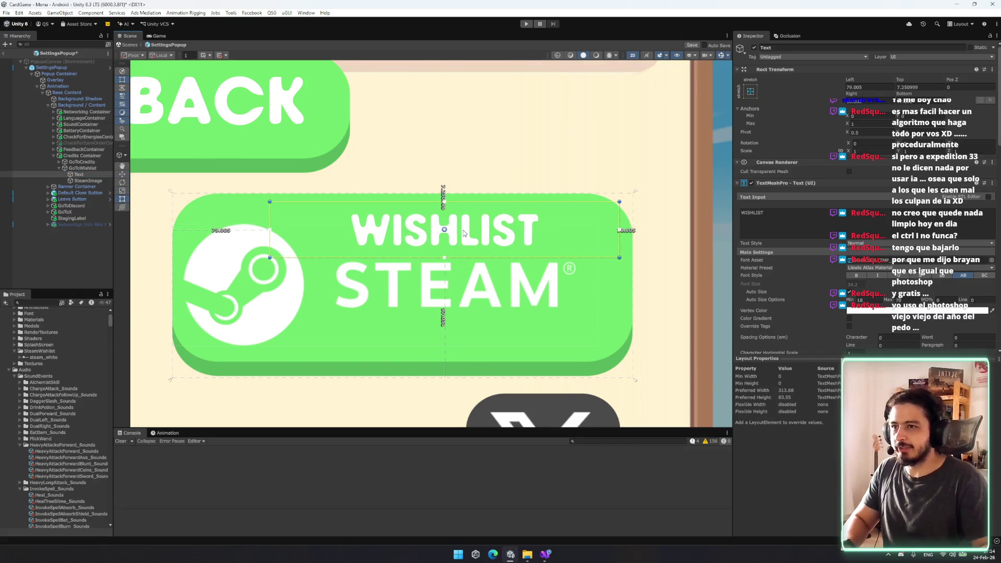
left_click(751, 91)
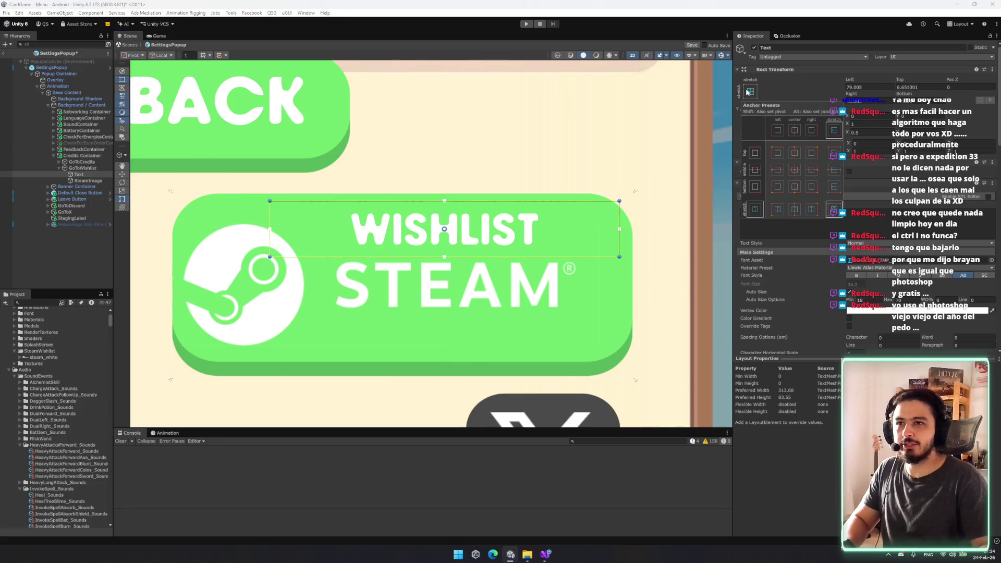
left_click(795, 153)
left_click(795, 170)
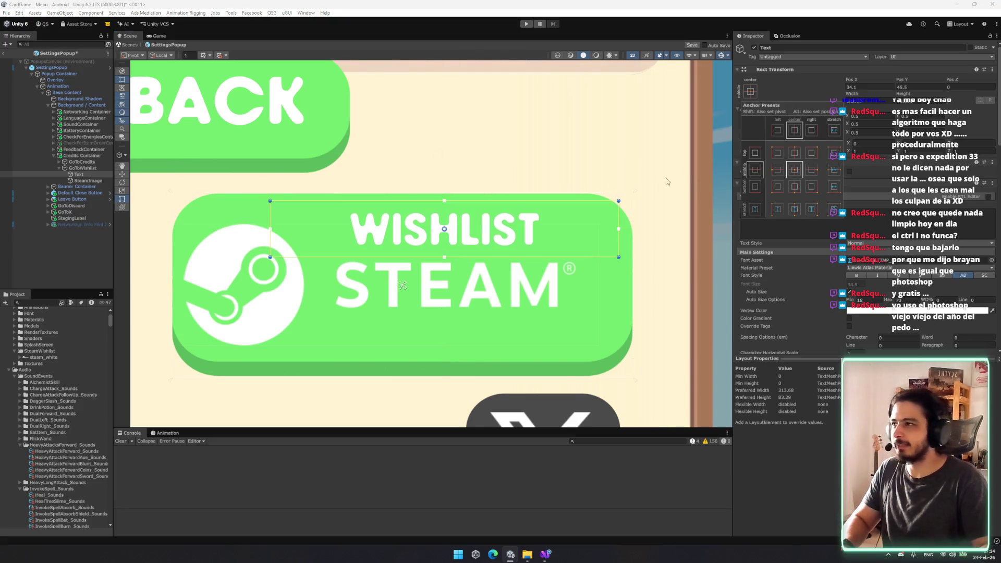
left_click(87, 181)
left_click(746, 93)
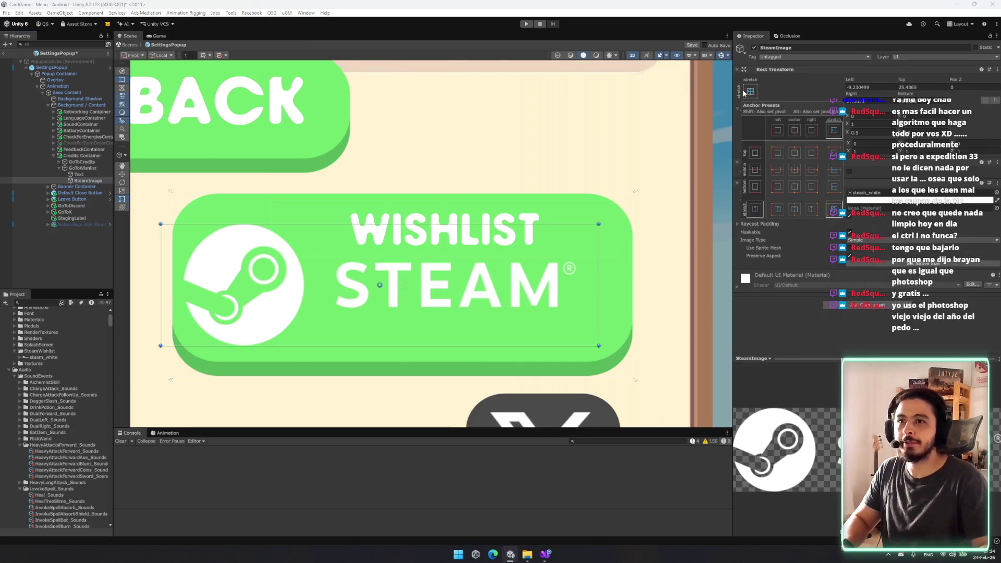
left_click(84, 168)
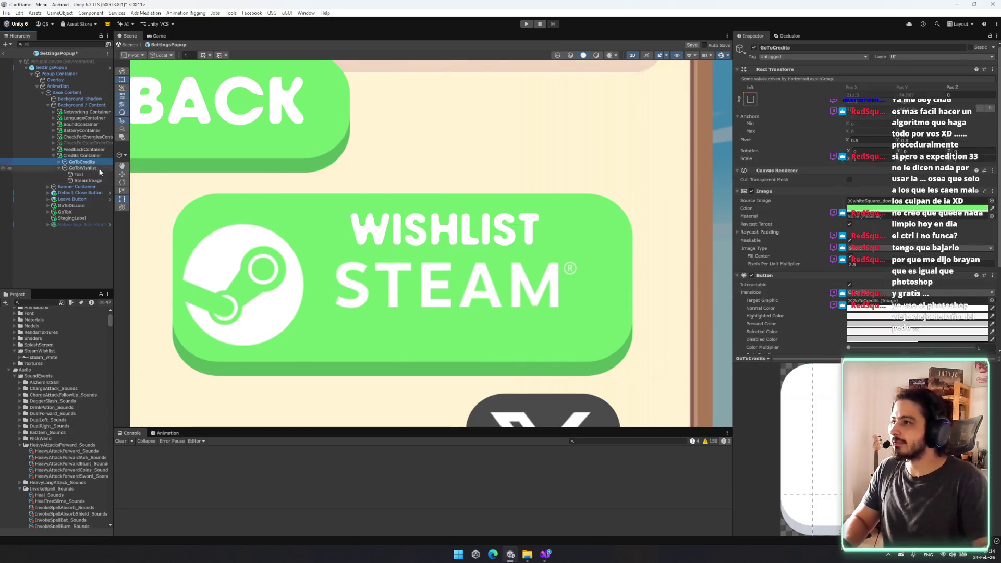
- Nudge the Steam logo down twice, framing the popup, label and logo to check placement
scroll(449, 246, "down", 2)
scroll(447, 246, "down", 3)
left_click(88, 180)
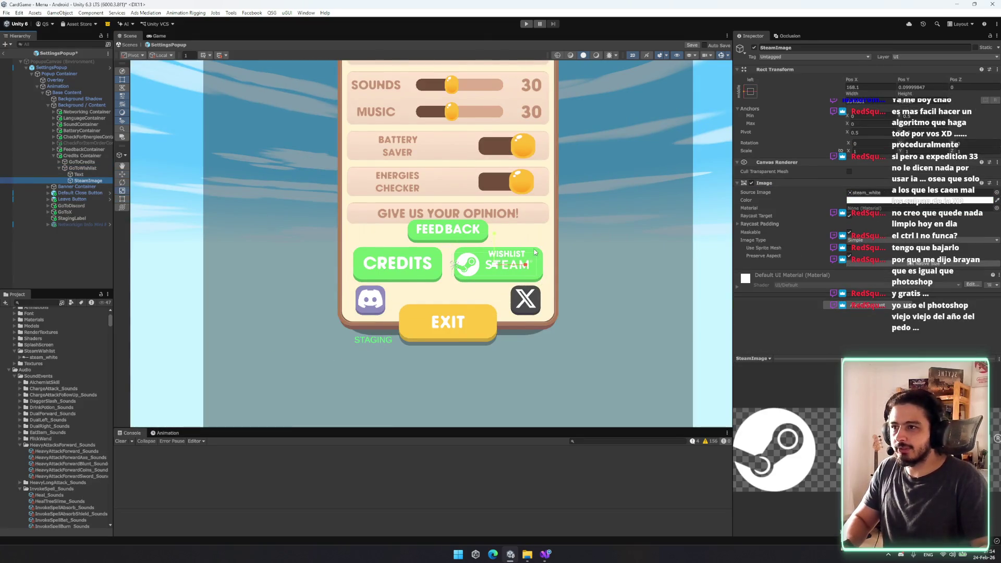
key("w")
left_click_drag(495, 237, 506, 226)
left_click(499, 226)
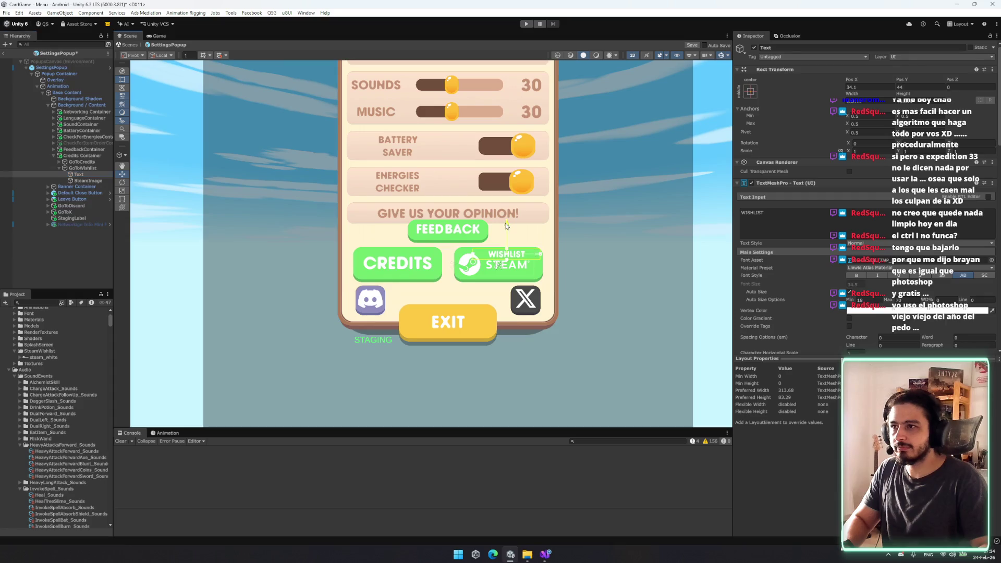
left_click(700, 215)
key("f")
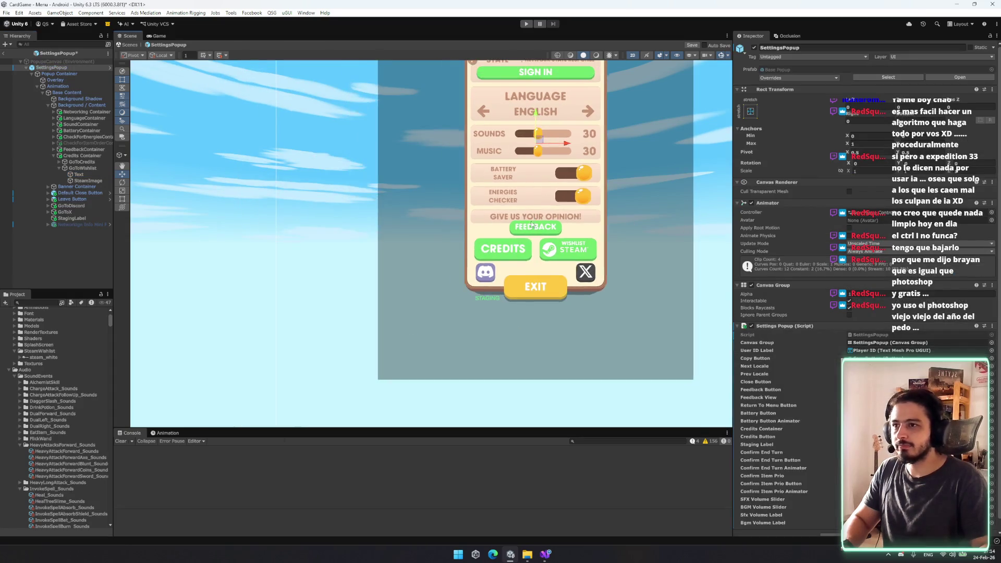
left_click(104, 174)
key("f")
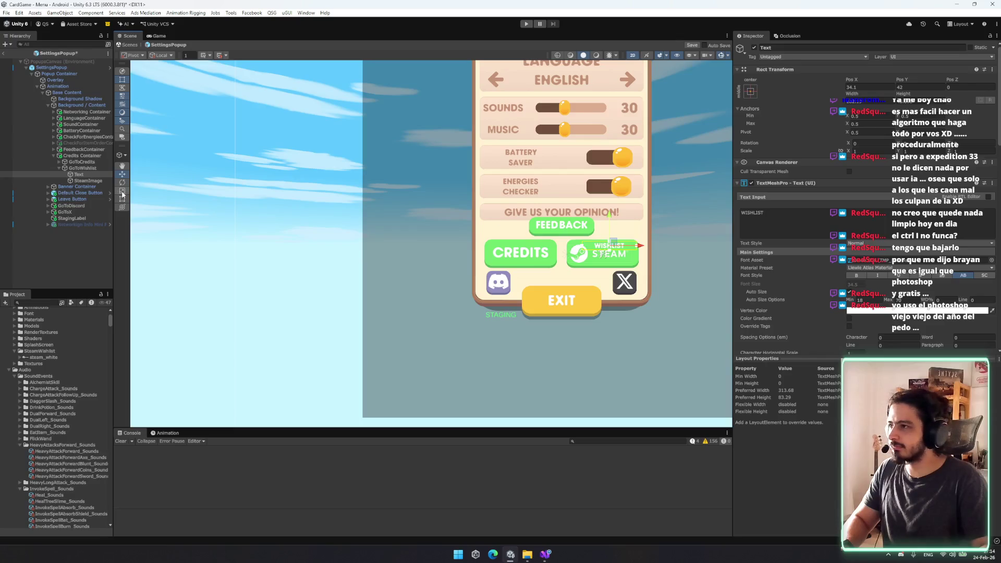
key("Down")
key("f")
left_click_drag(505, 257, 510, 264)
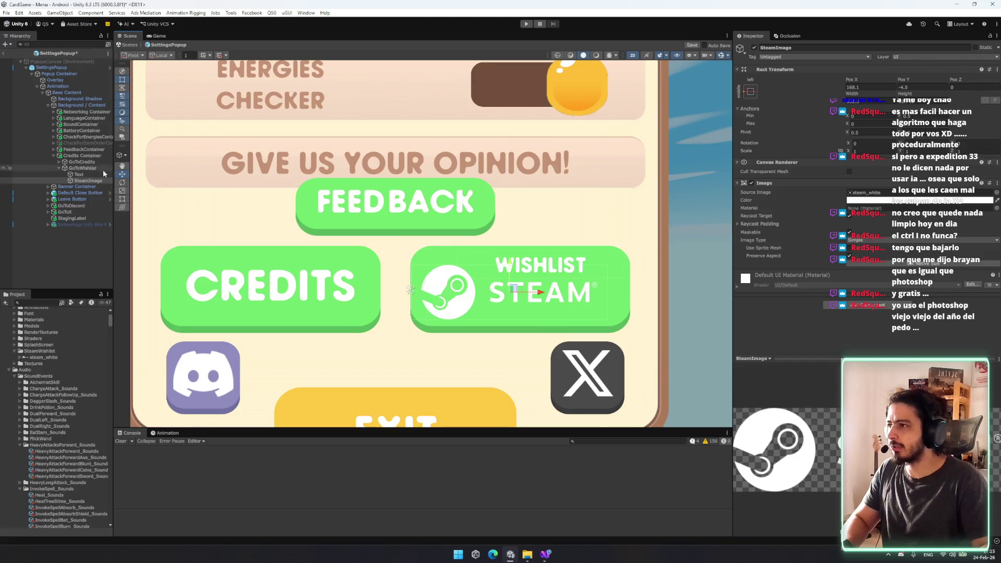
- Shift the WISHLIST label slightly to the left
left_click(473, 255)
left_click(541, 237)
left_click_drag(571, 266, 567, 264)
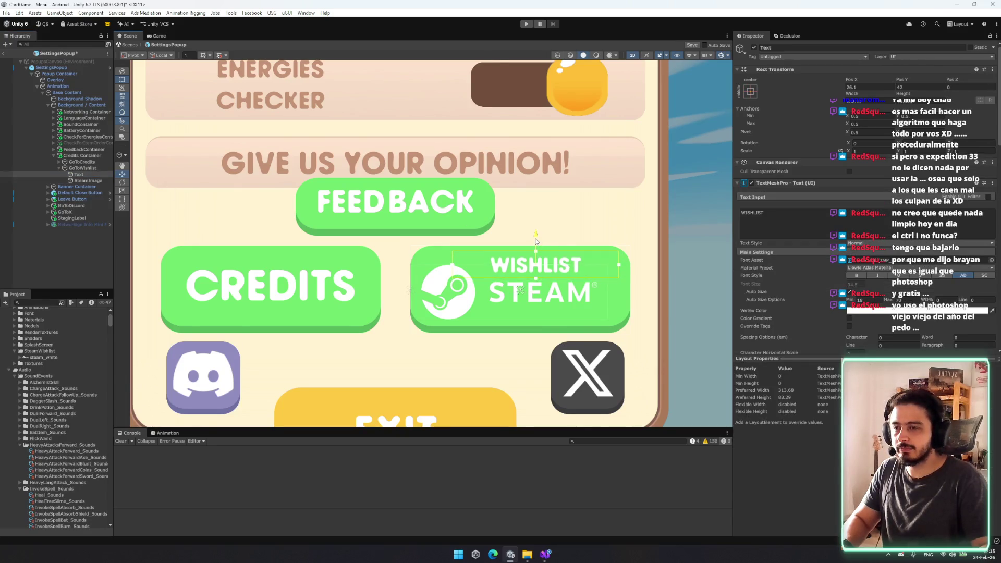
left_click(694, 263)
scroll(694, 266, "down", 2)
scroll(694, 284, "down", 2)
- Change the label text so it reads 'WISHLIST ON'
left_click(88, 181)
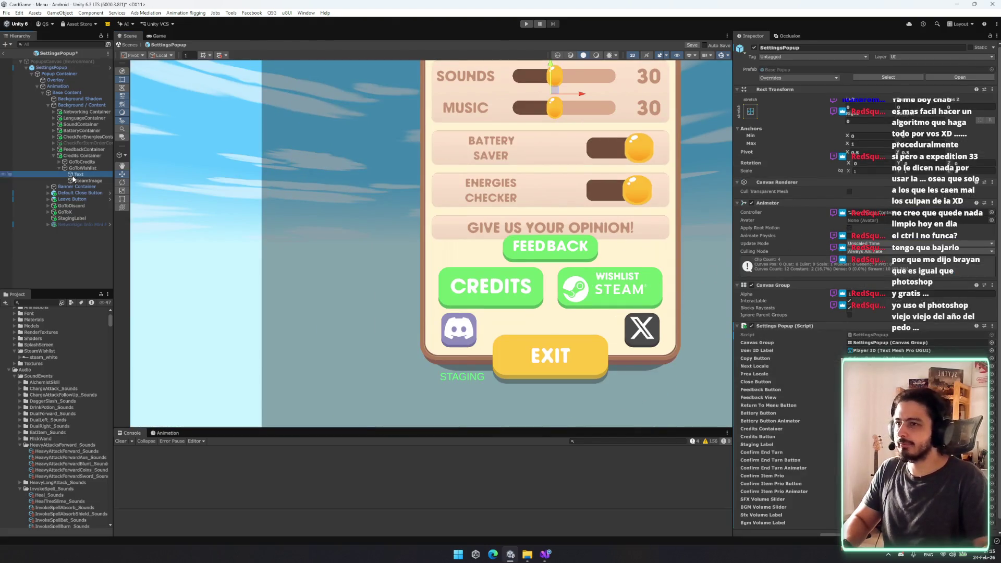
left_click(98, 173)
left_click(809, 215)
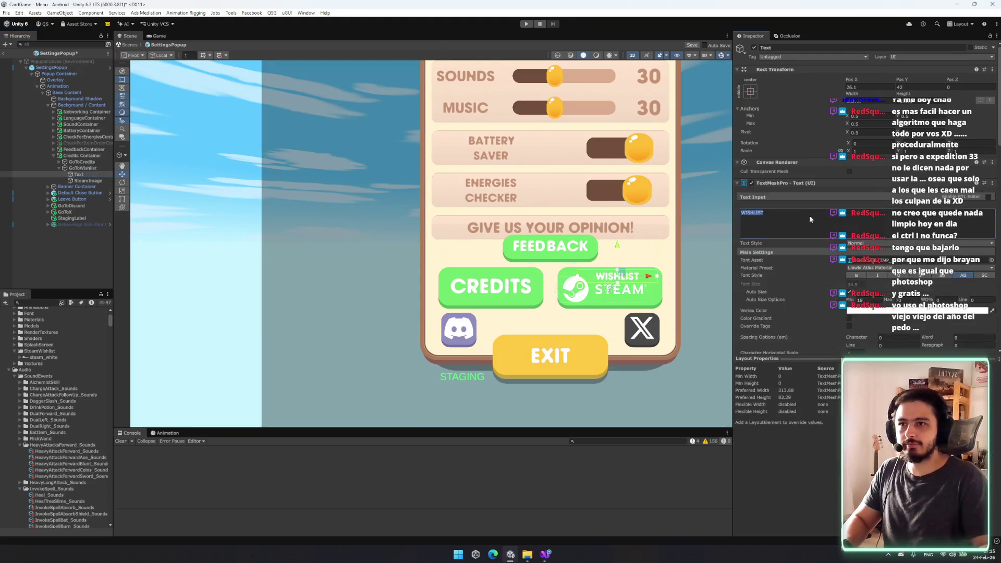
type("I")
key("BackSpace")
type("ON")
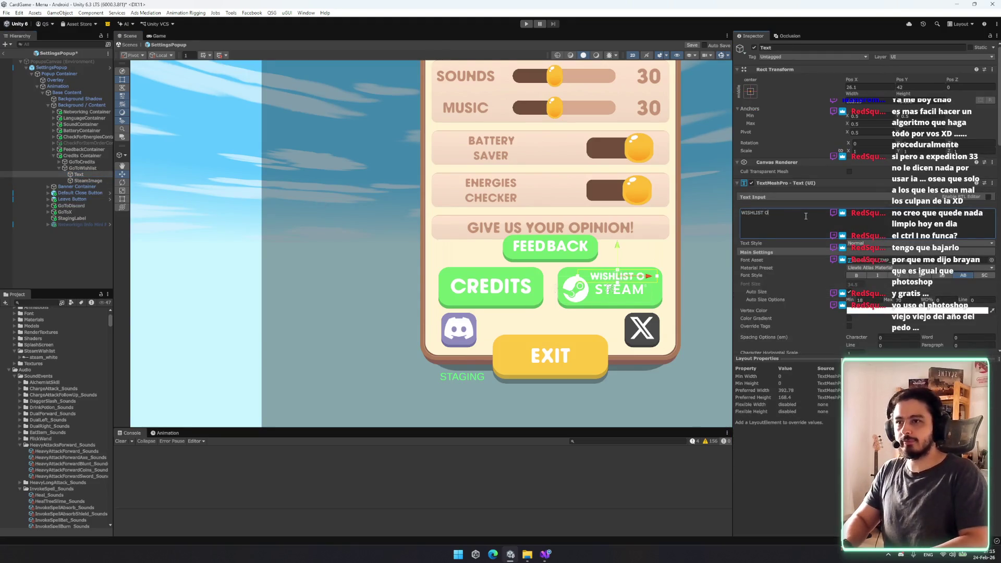
left_click(710, 251)
- Frame the whole settings popup and open its SettingsPopup script
key("f")
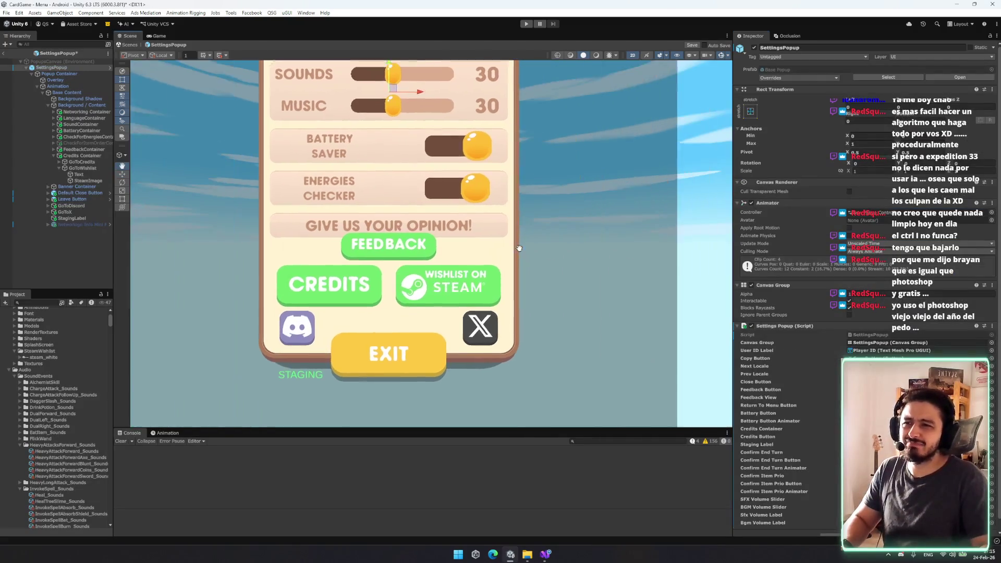
key("f")
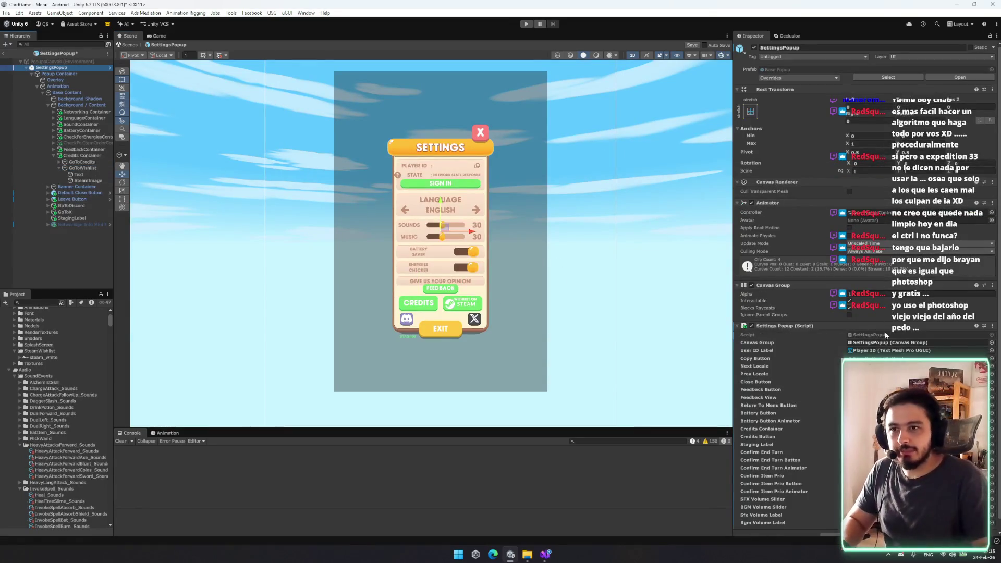
left_click(869, 335)
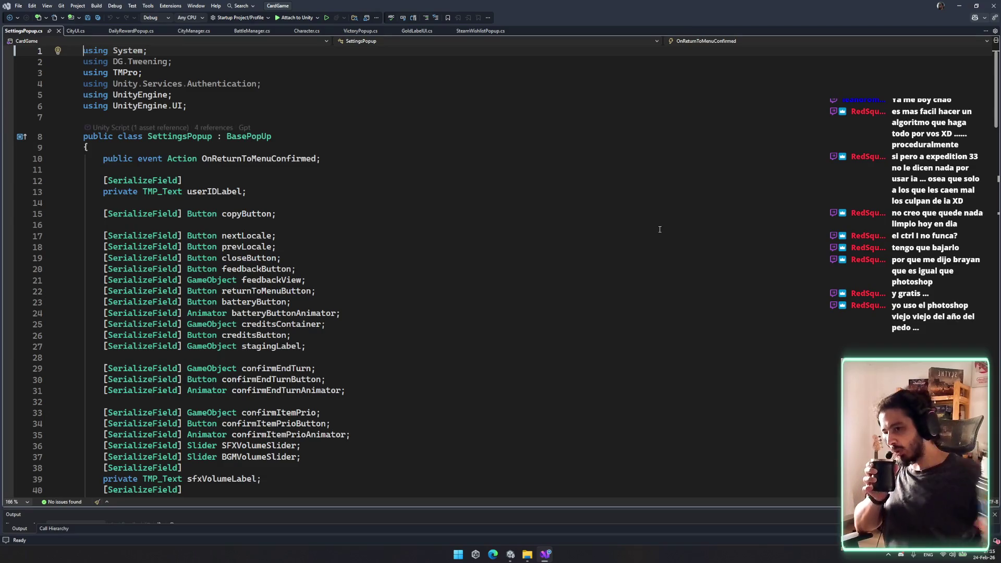
- Duplicate the creditsButton field line and check how creditsContainer and isBattle are used
left_click(354, 334)
key("ctrl+d")
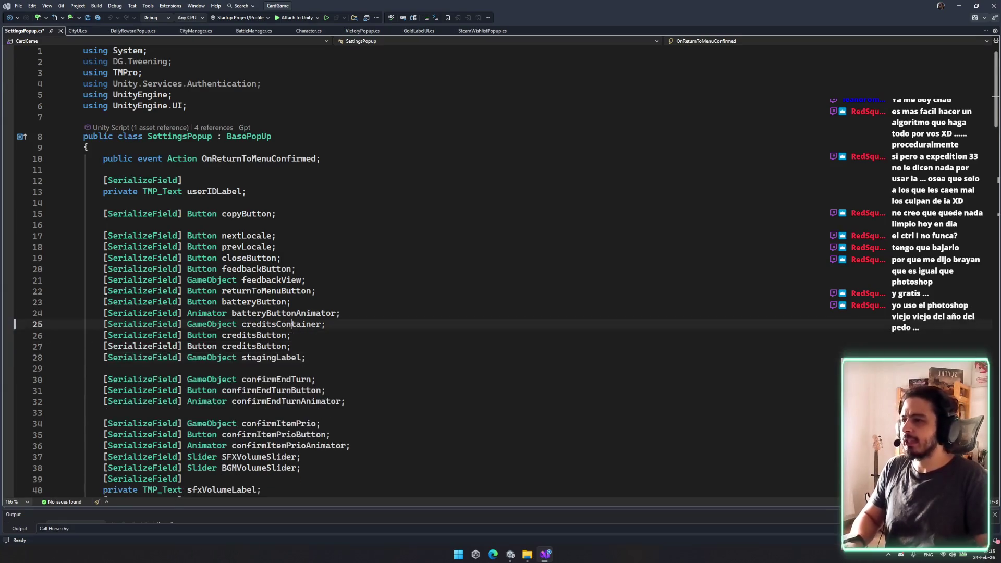
double_click(291, 324)
key("ctrl+f")
key("Return")
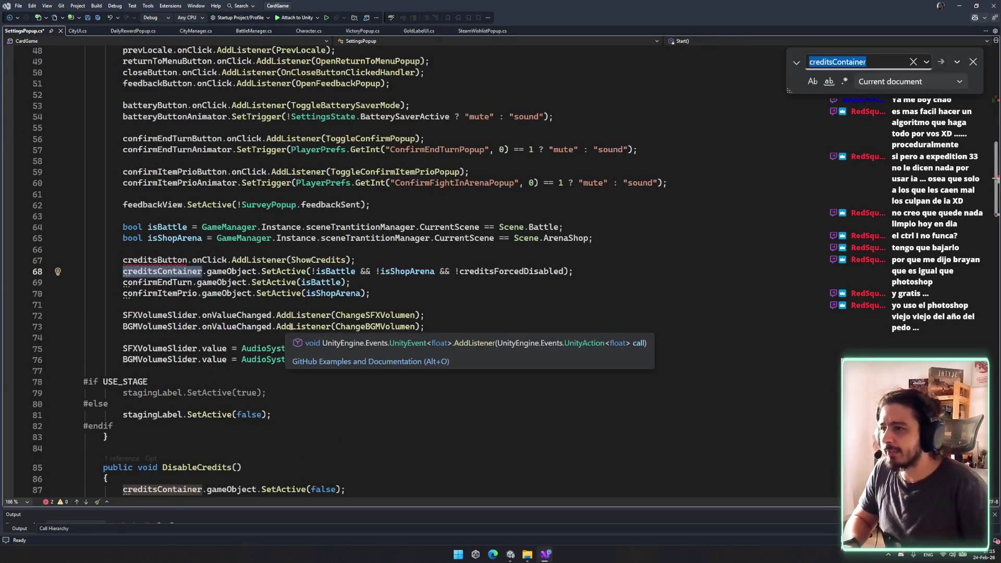
left_click(353, 271)
double_click(352, 271)
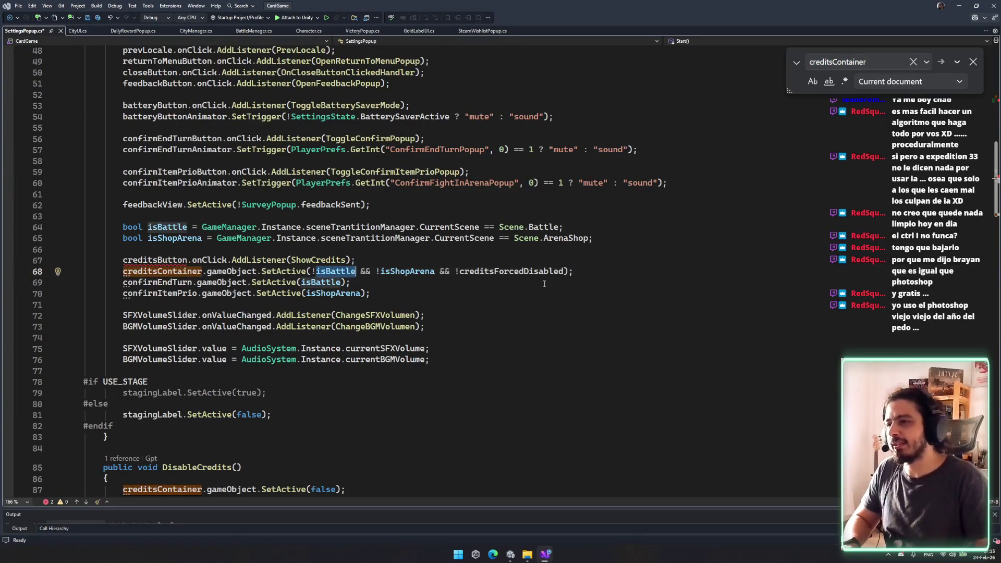
key("ctrl+minus")
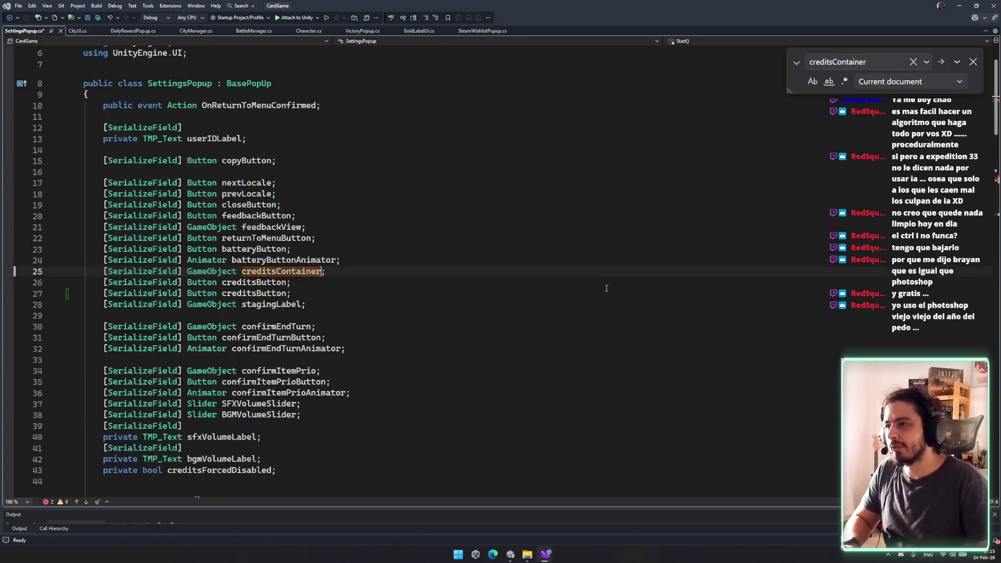
left_click(243, 283)
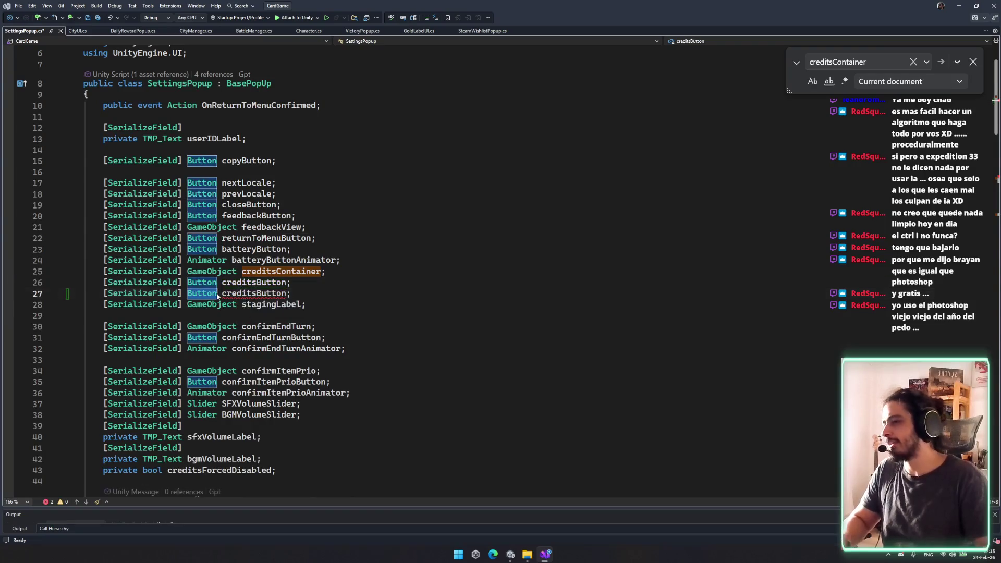
- Rename the duplicated field to steamButton and save SettingsPopup.cs
double_click(250, 293)
type("steam")
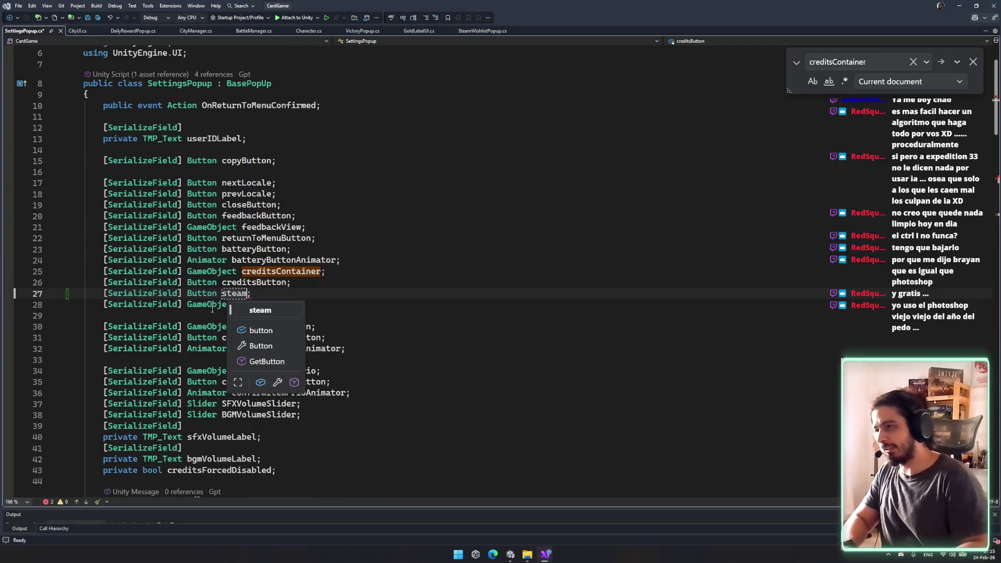
key("BackSpace")
key("BackSpace")
key("BackSpace")
type("Steam")
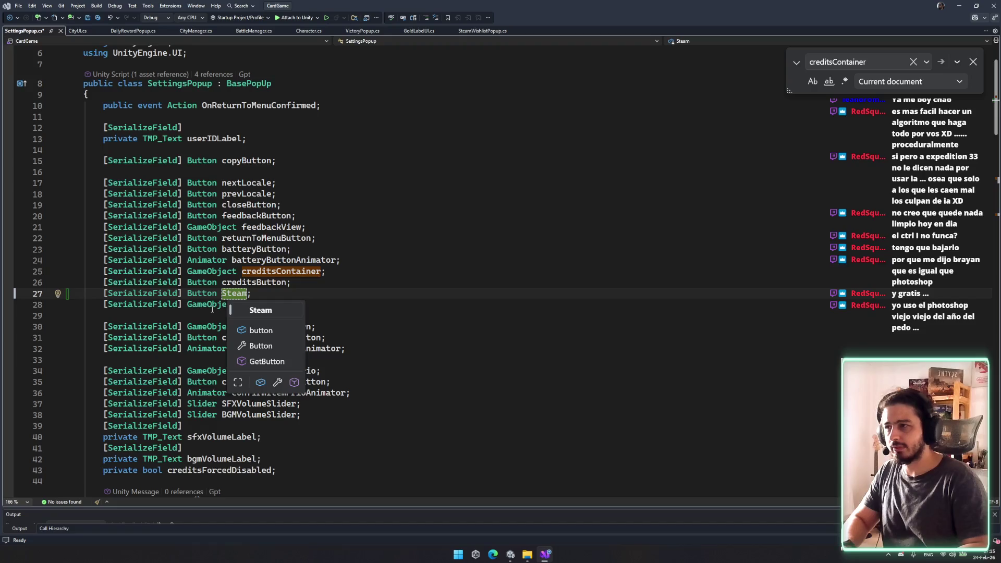
key("BackSpace")
key("BackSpace")
key("BackSpace")
type("steamb")
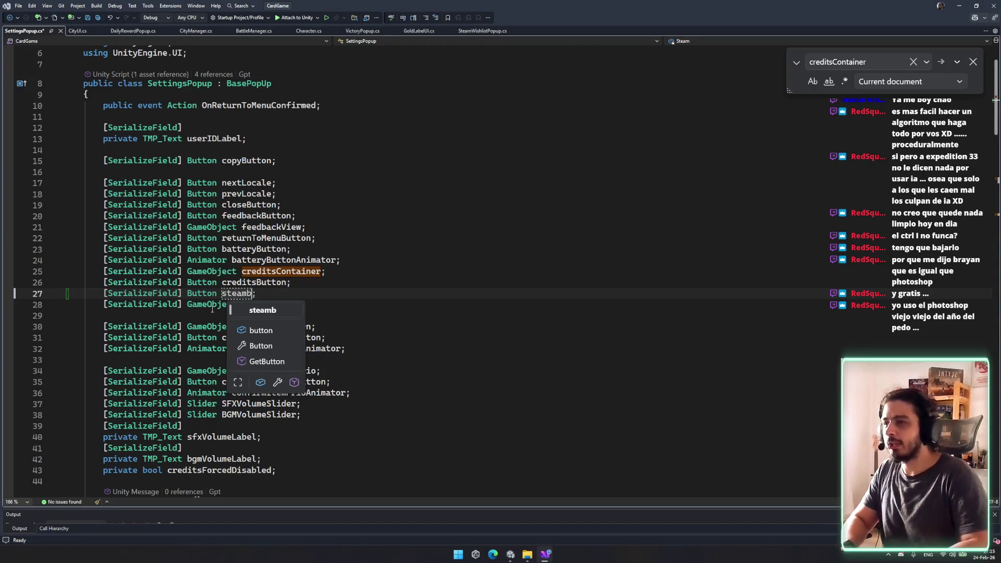
type("utton")
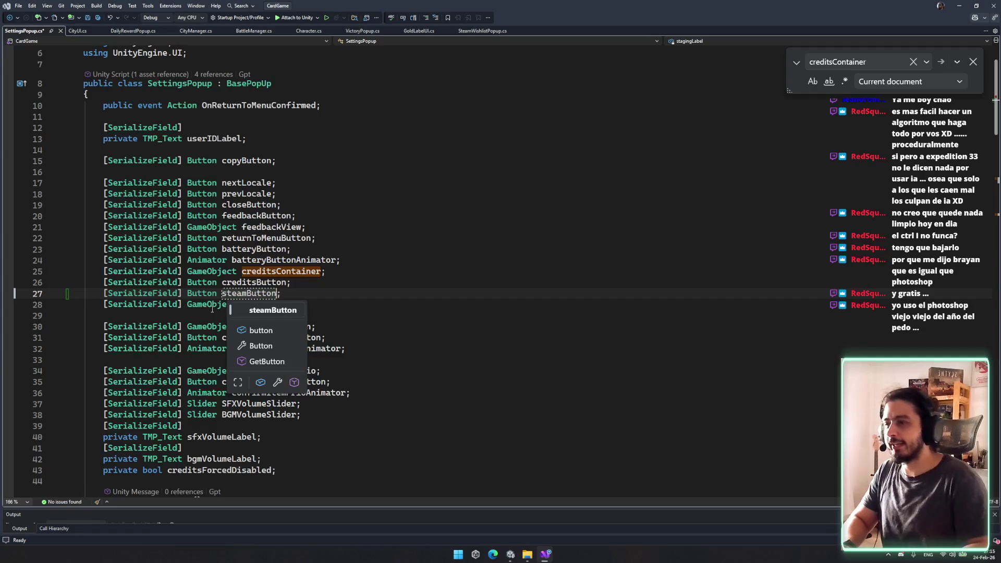
key("ctrl+s")
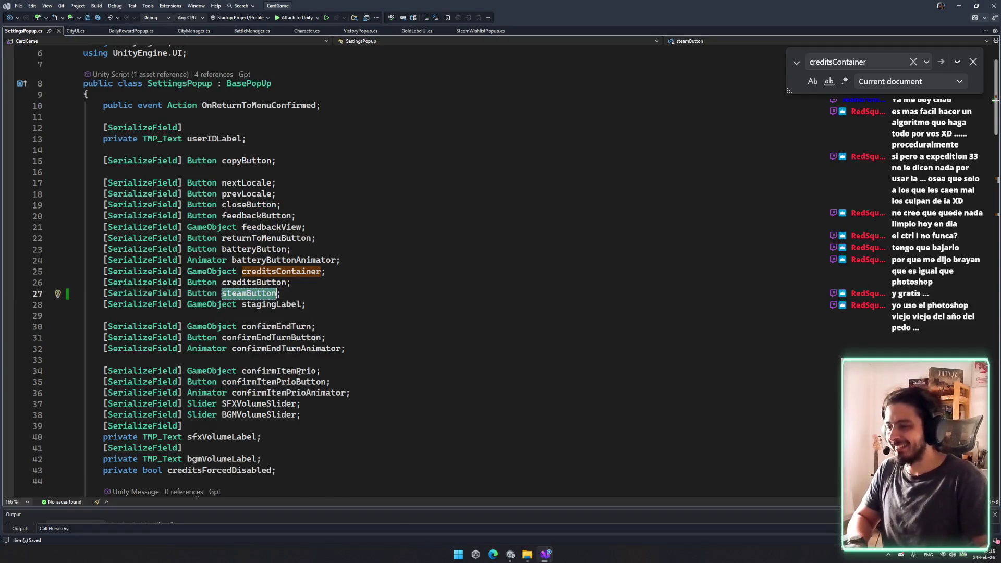
scroll(335, 309, "down", 14)
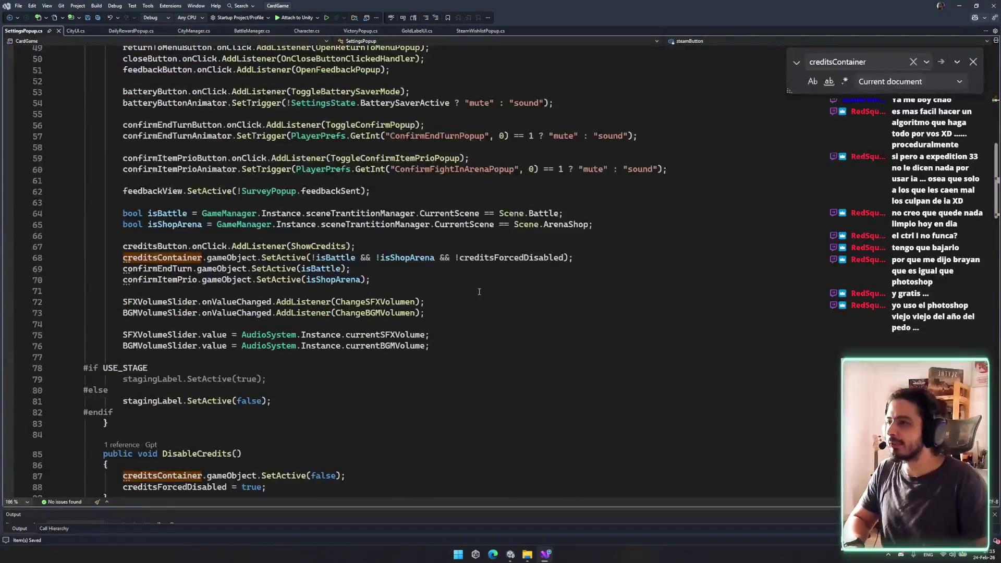
- Review where isBattle, isShopArena and creditsForcedDisabled are used in the credits logic
left_click(250, 269)
left_click_drag(315, 258, 356, 258)
left_click(365, 264)
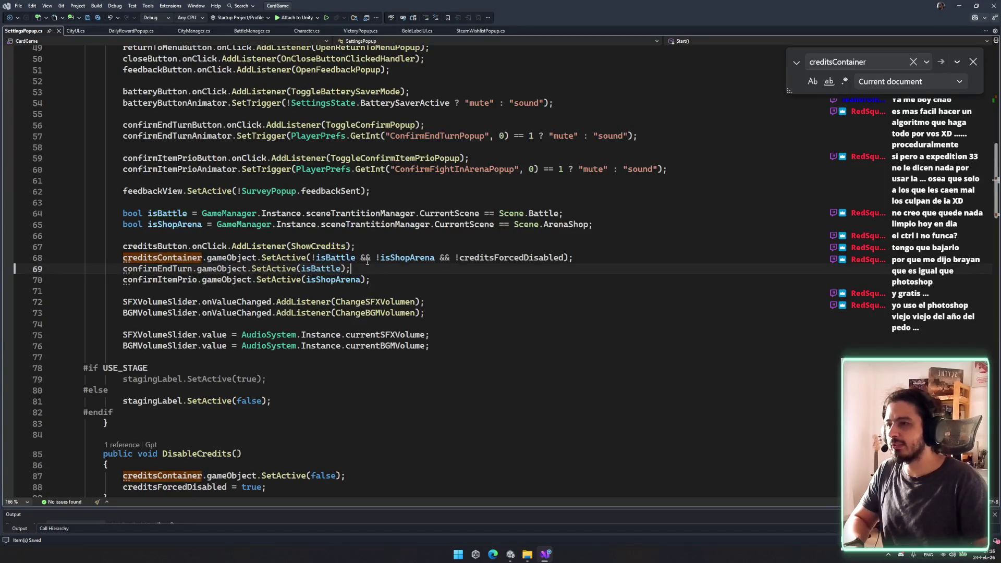
double_click(395, 257)
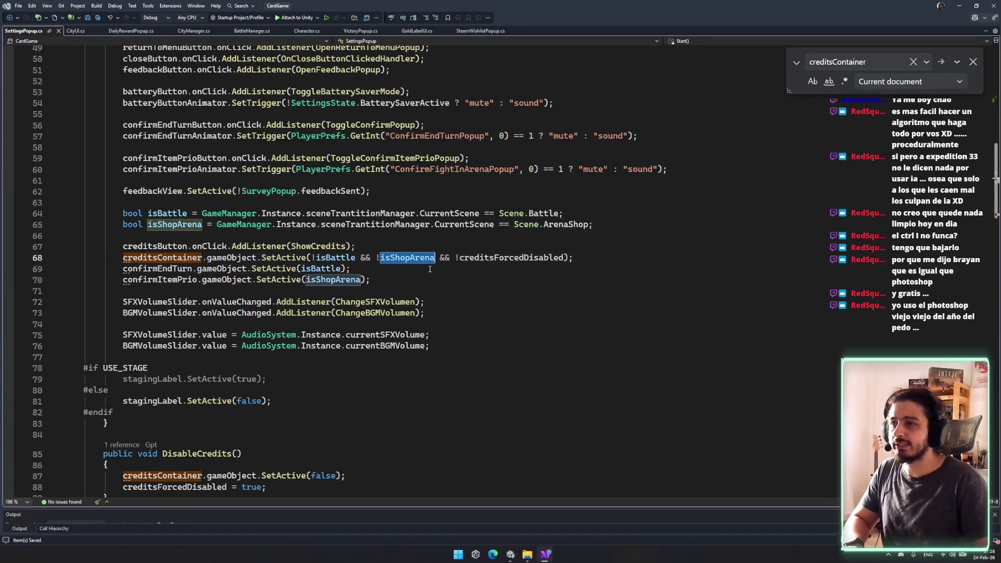
double_click(509, 258)
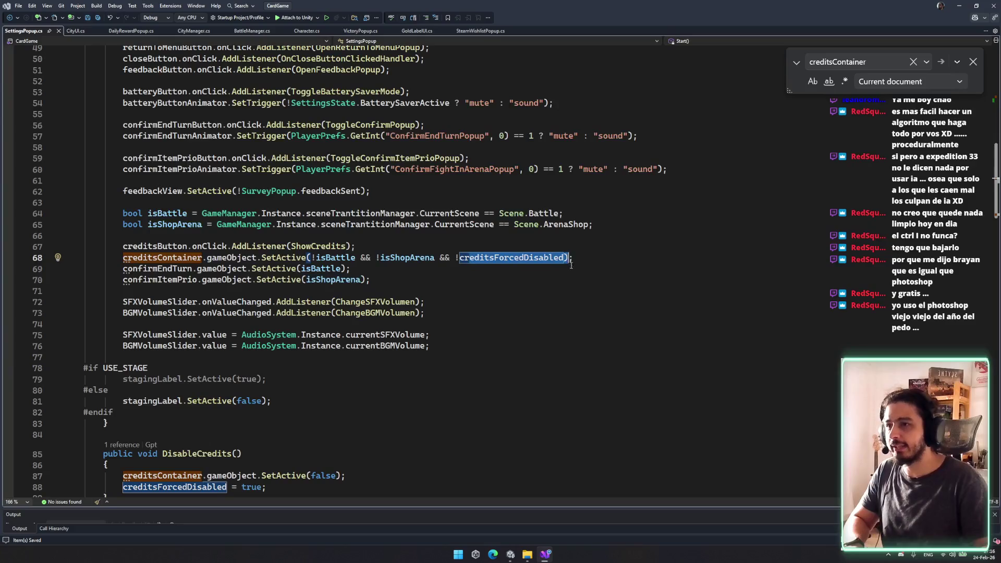
left_click(393, 283)
- Add a steamButton.onClick.AddListener() line below the credits listener
left_click(401, 242)
key("Return")
type("steamButton.onClick.")
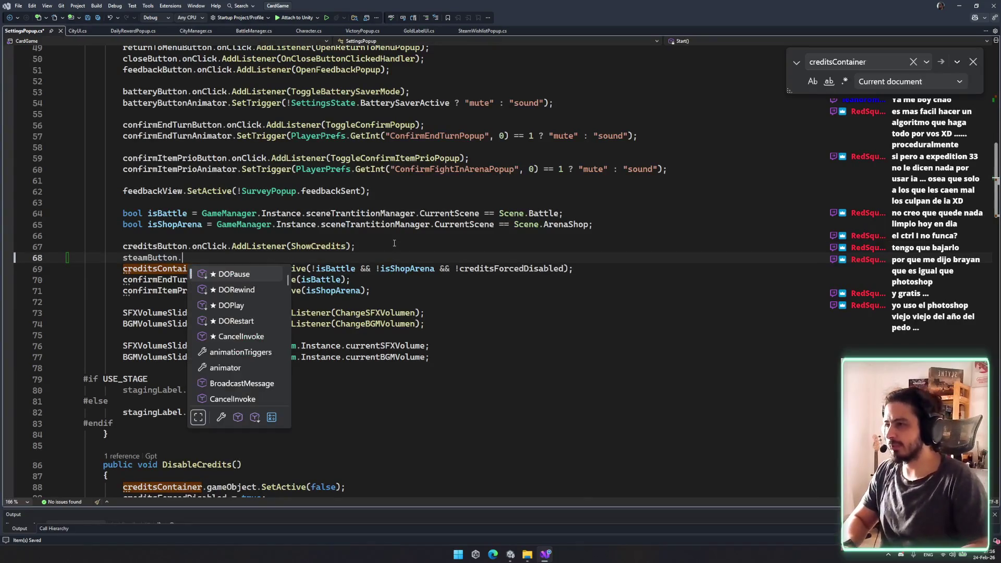
type("on")
key("Return")
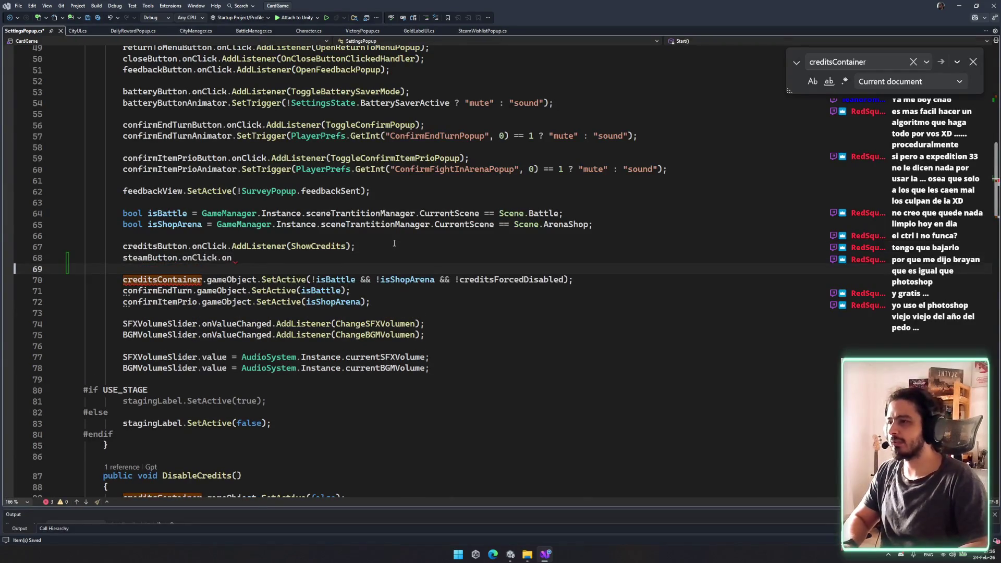
key("BackSpace")
key("BackSpace")
key("BackSpace")
type("ddL")
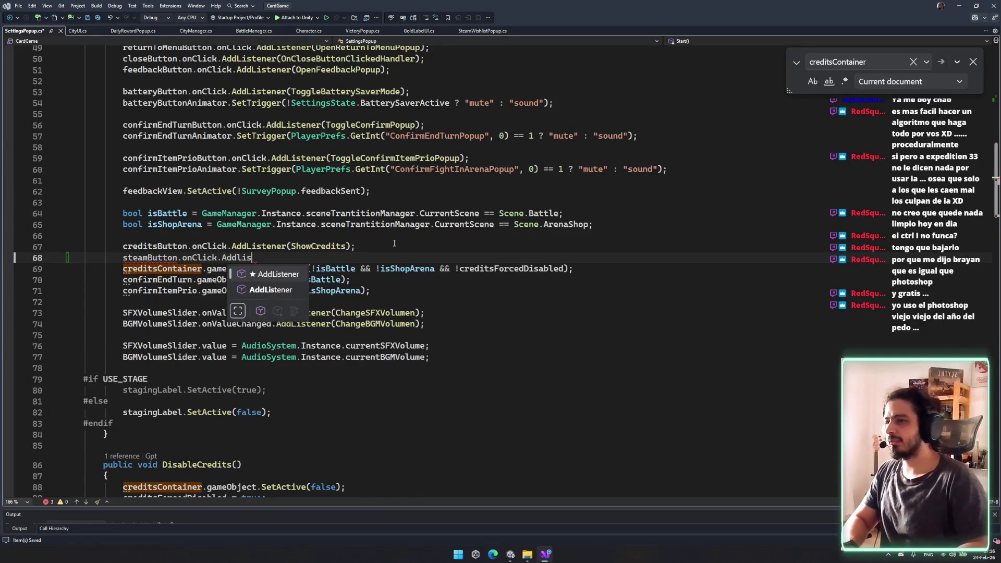
key("Tab")
type("(Op")
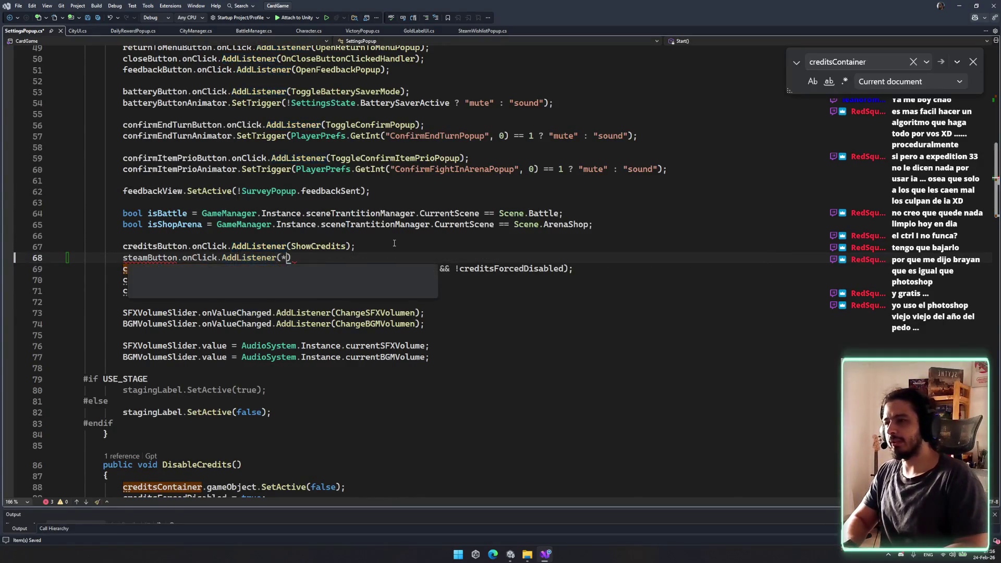
key("BackSpace")
key("BackSpace")
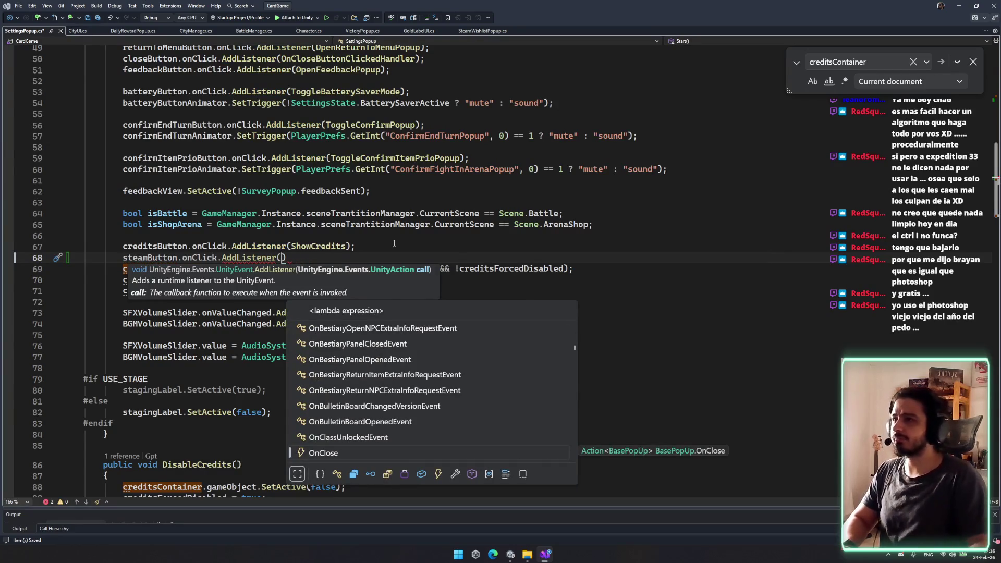
- Copy OpenSteamURL from SteamWishlistPopup.cs into SettingsPopup after DisableCredits, removing its Close() call
left_click(496, 31)
left_click_drag(100, 255, 109, 300)
key("ctrl+c")
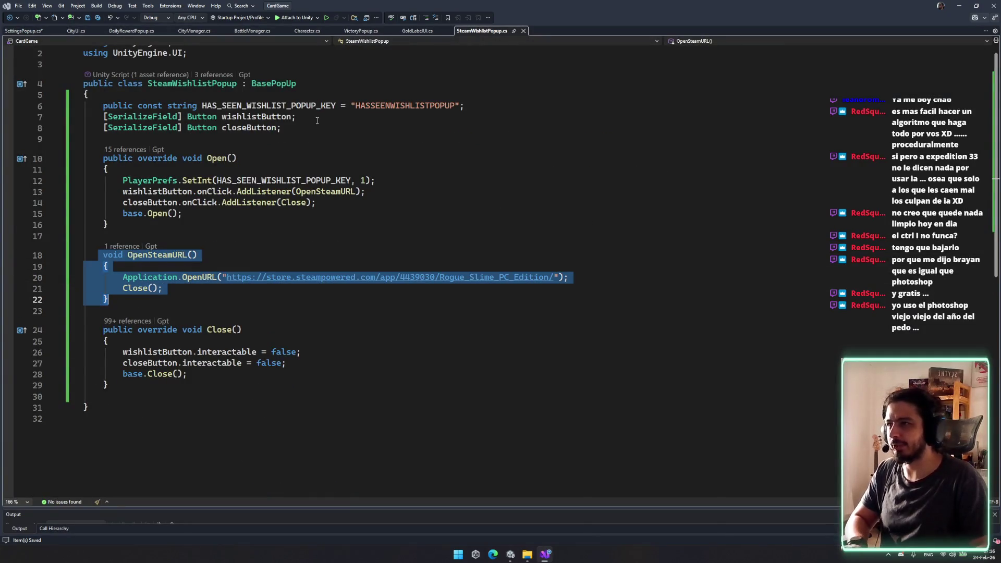
key("ctrl+Tab")
scroll(365, 261, "down", 6)
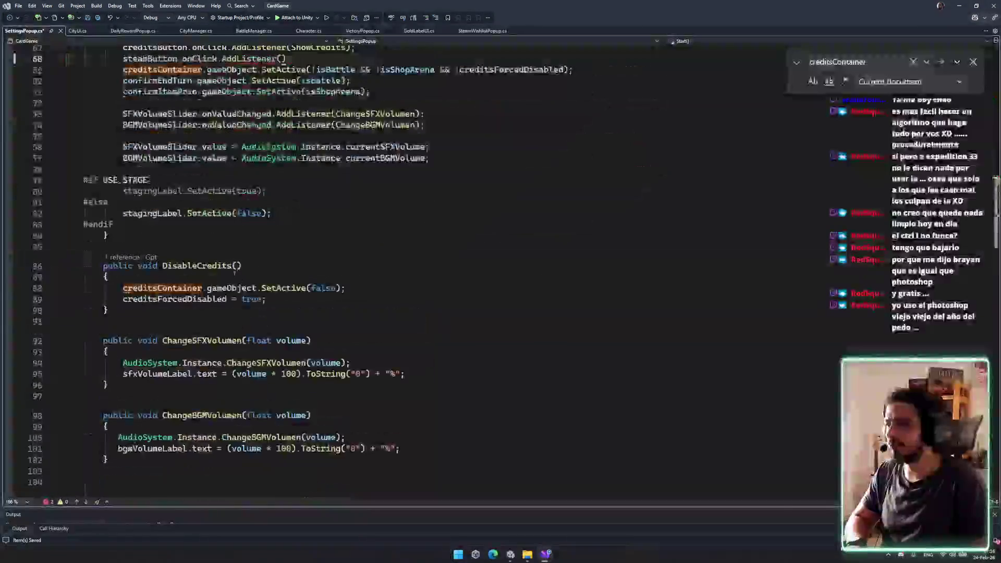
left_click(125, 312)
key("Return")
key("ctrl+v")
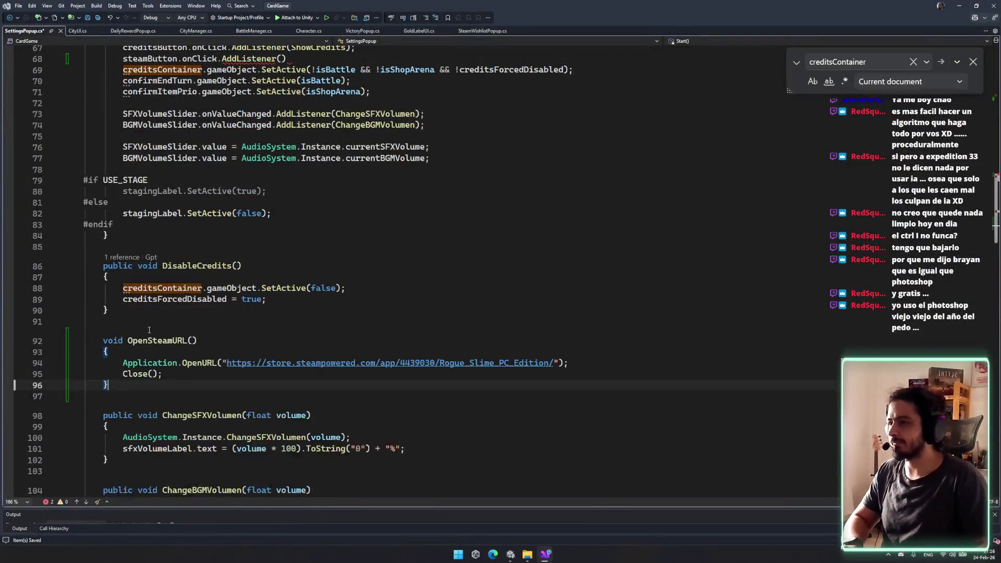
key("Up")
key("ctrl+shift+l")
- Pass OpenSteamURL as steamButton's click listener and save the script
double_click(157, 329)
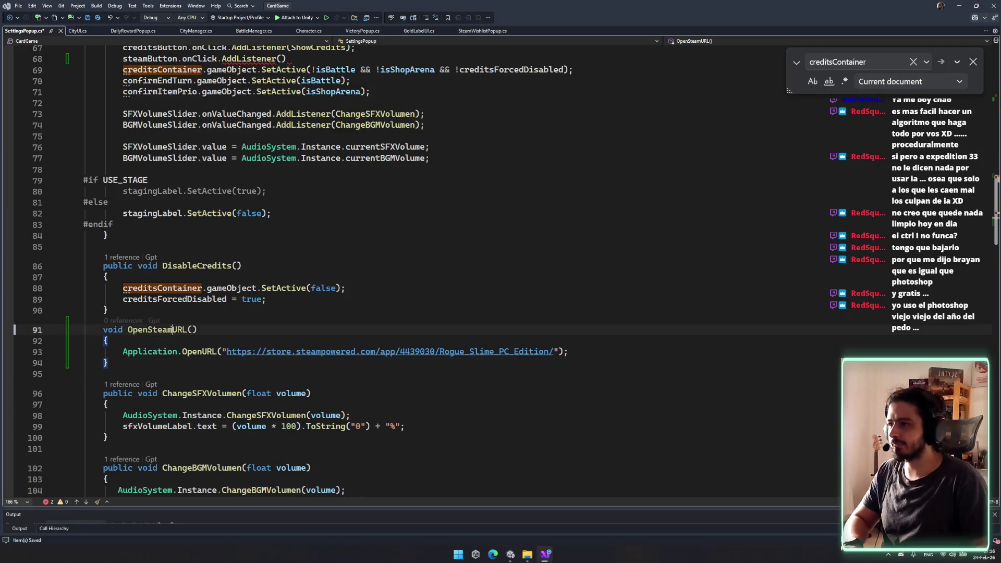
scroll(334, 151, "up", 2)
key("ctrl+c")
left_click(280, 124)
key("ctrl+v")
type(";")
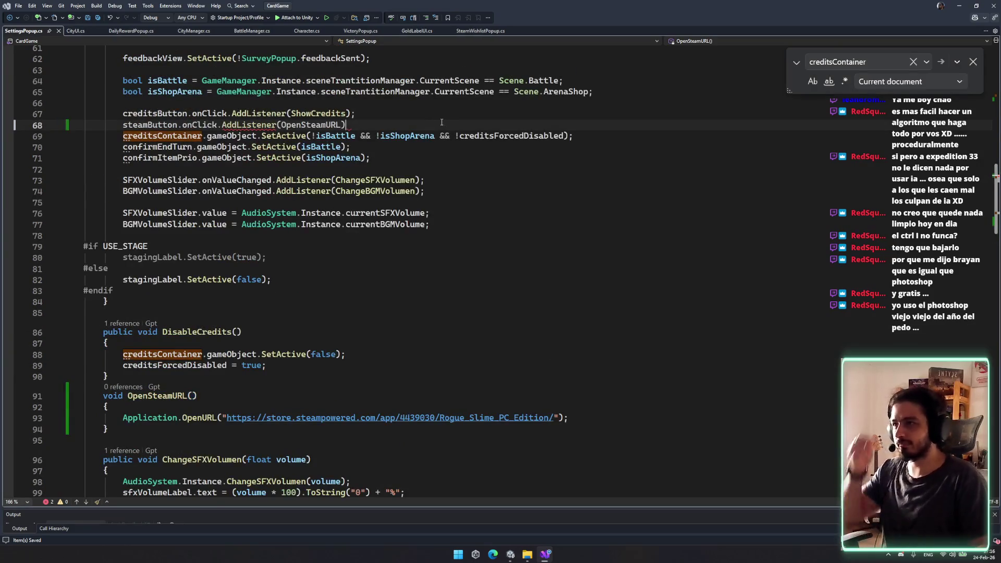
key("ctrl+s")
- Look over the saved script and switch back to Unity
scroll(431, 304, "down", 9)
scroll(432, 305, "down", 20)
left_click(398, 265)
left_click(509, 554)
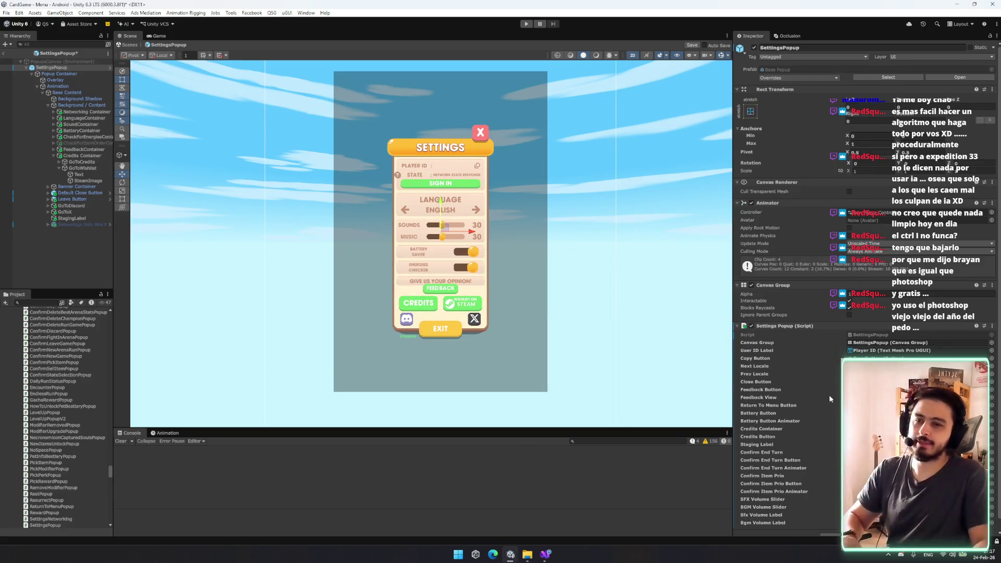
- After recompiling, check the new Steam Button slot and exit the prefab to the Menu scene
scroll(331, 278, "up", 5)
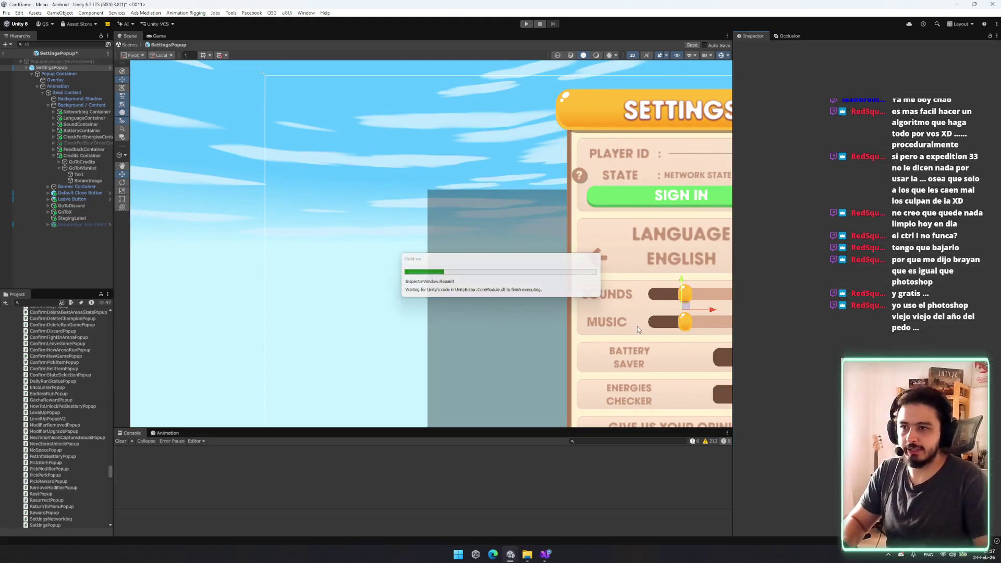
scroll(787, 260, "down", 1)
scroll(365, 235, "down", 3)
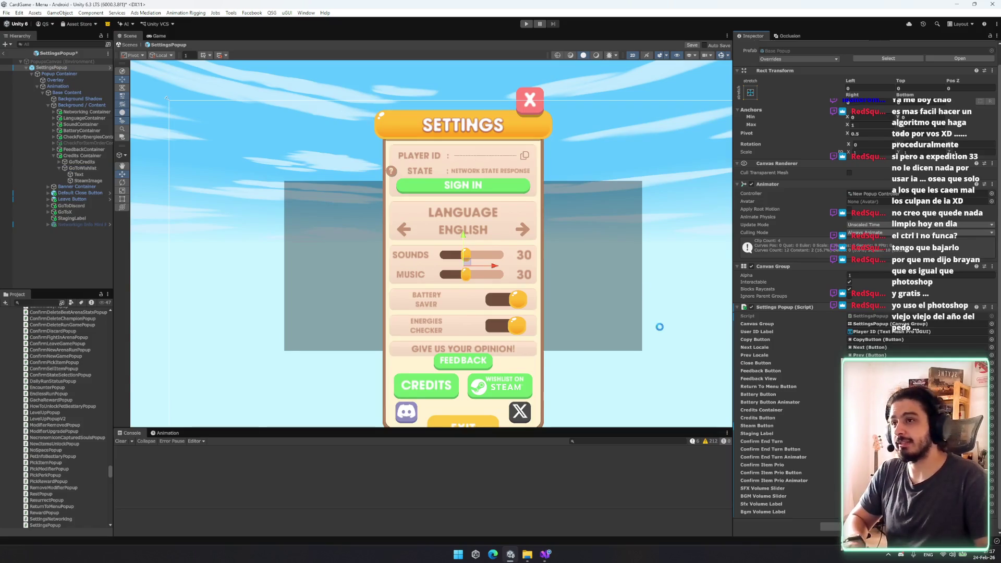
left_click(128, 45)
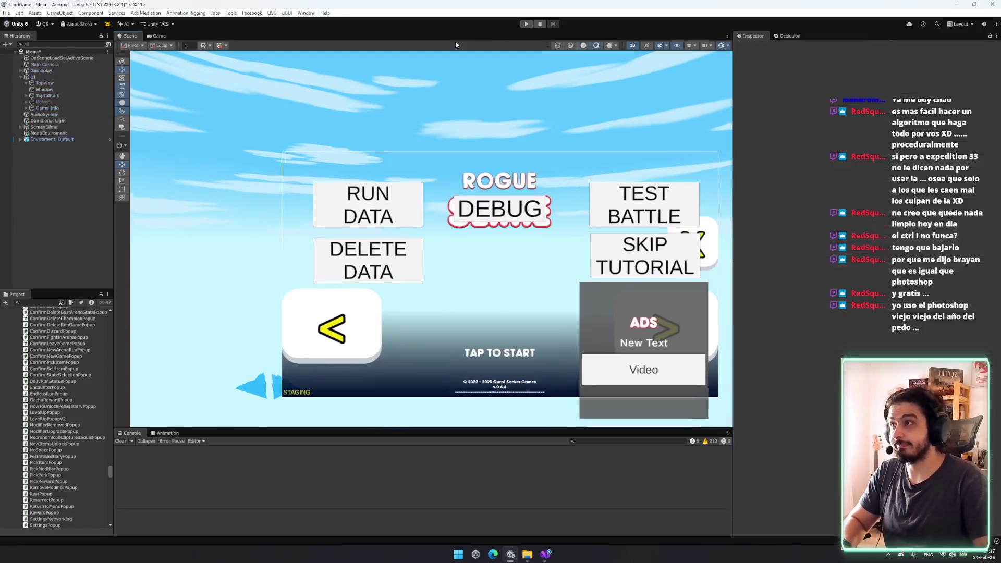
- Play without saving, tap to start, close the city's wishlist popup and open the settings gear
left_click(523, 24)
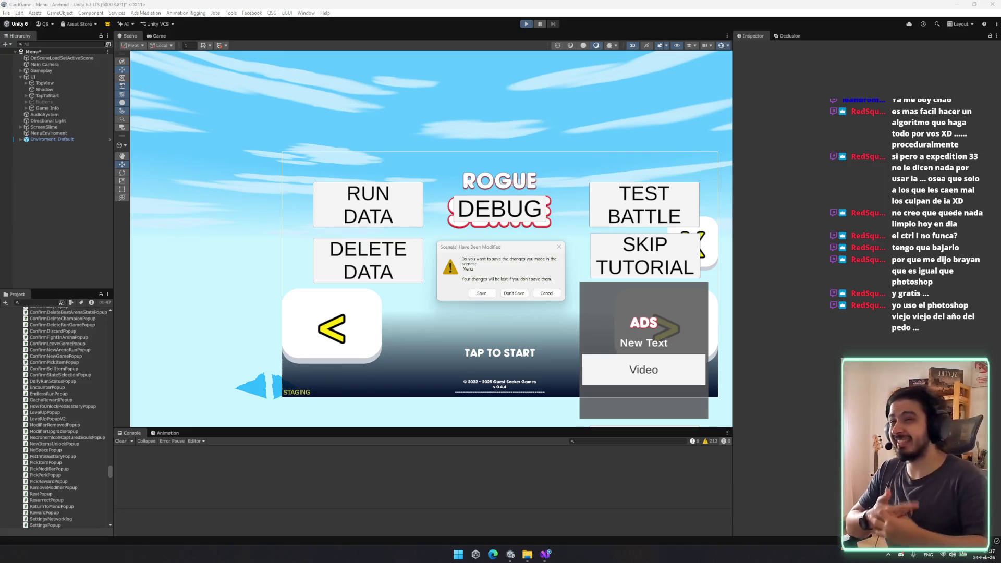
left_click(492, 293)
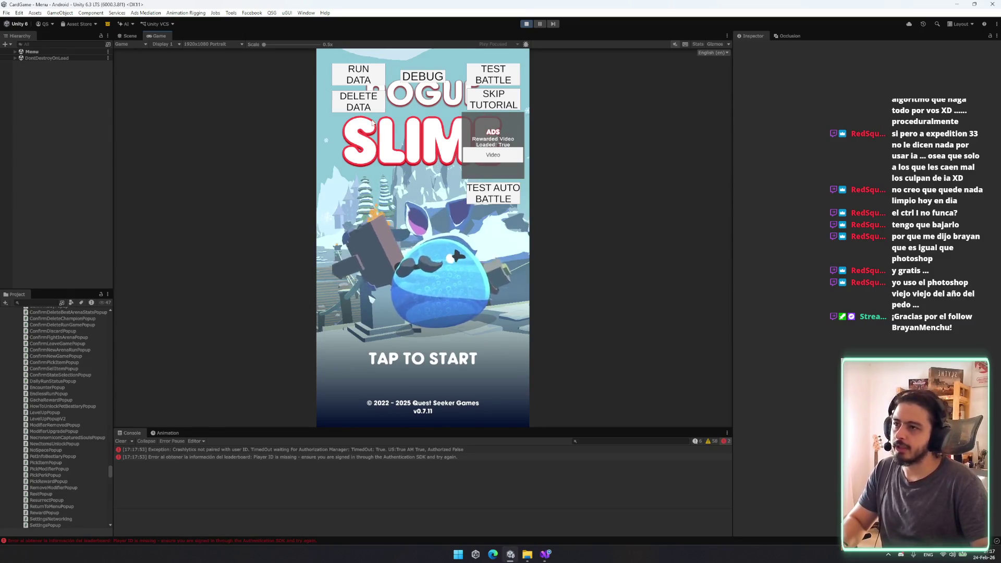
left_click(441, 285)
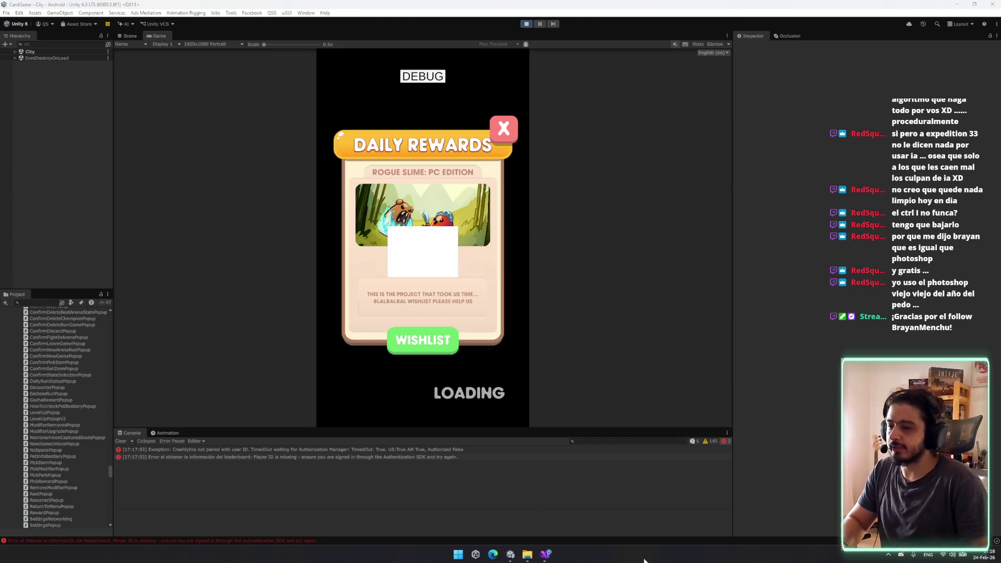
key("alt+Tab")
left_click(500, 133)
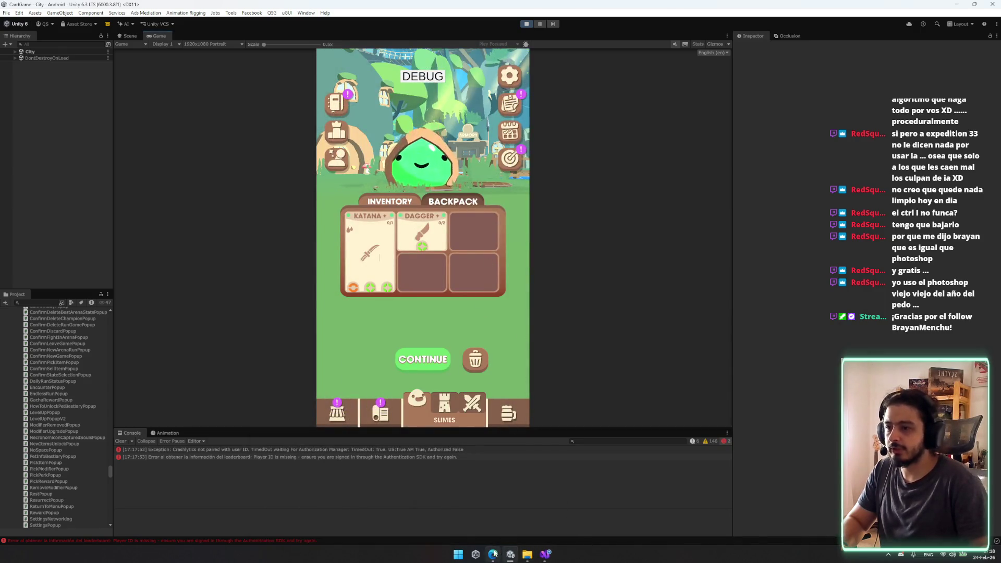
left_click(510, 76)
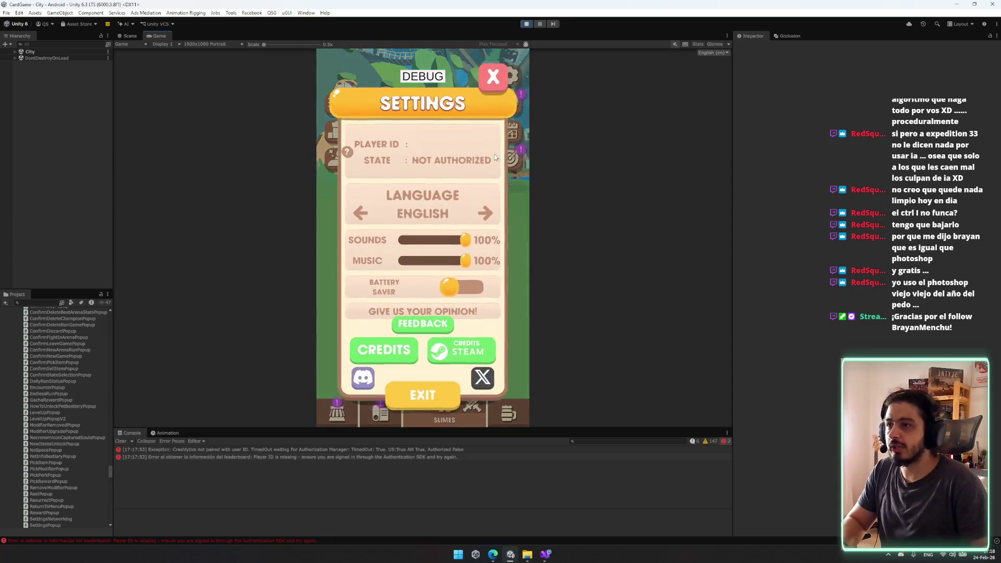
left_click(470, 353)
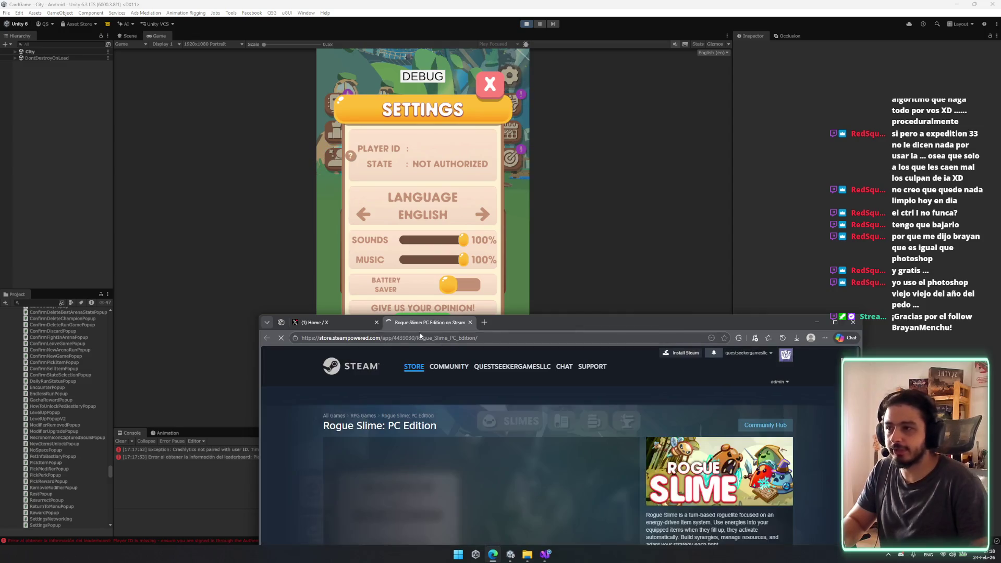
left_click_drag(541, 330, 505, 41)
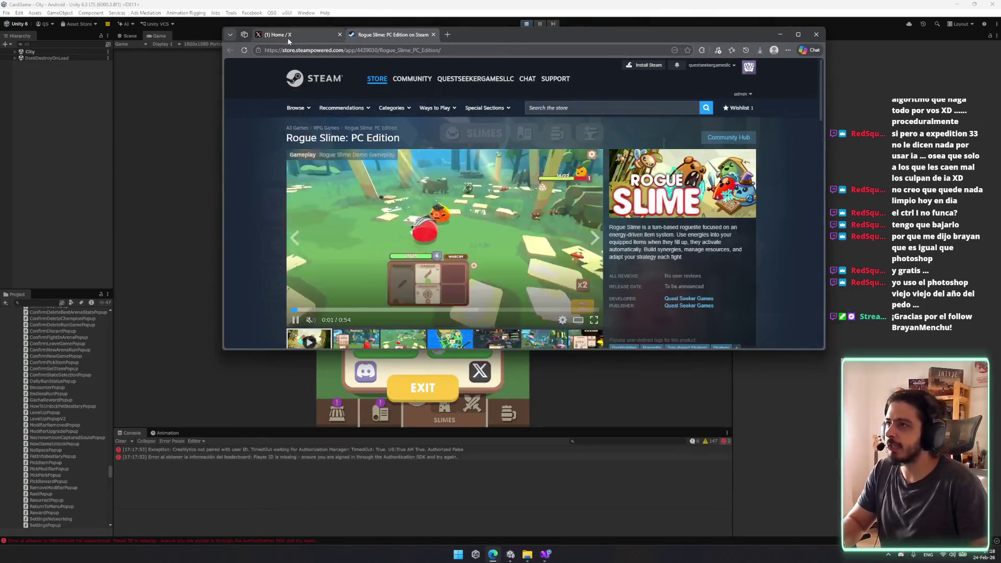
left_click(279, 35)
left_click(384, 35)
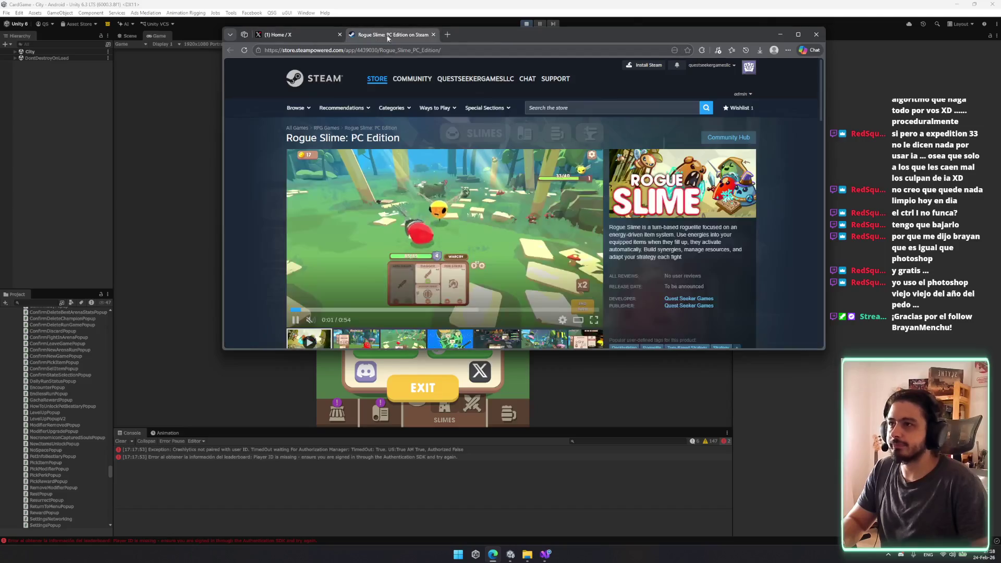
left_click(209, 203)
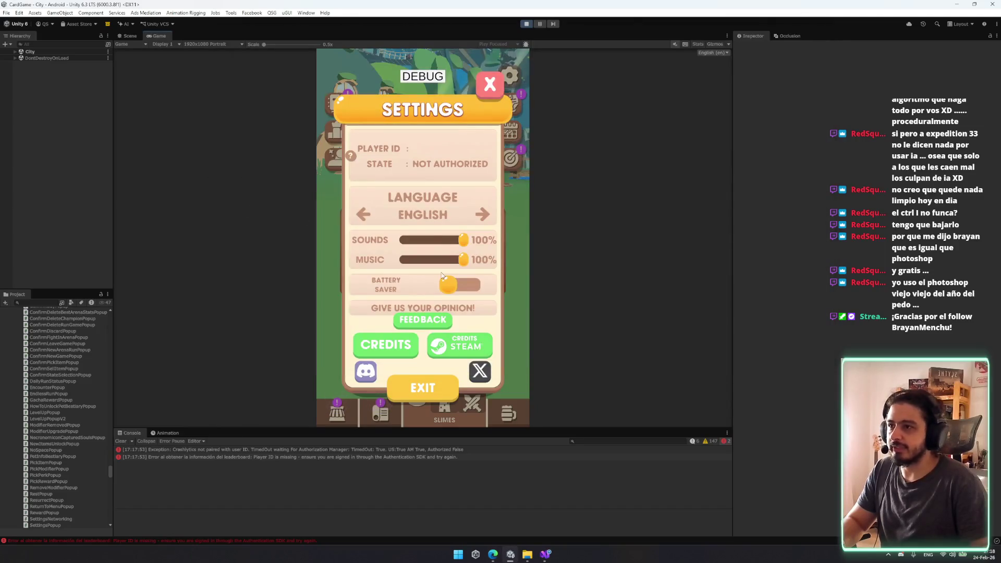
left_click(457, 342)
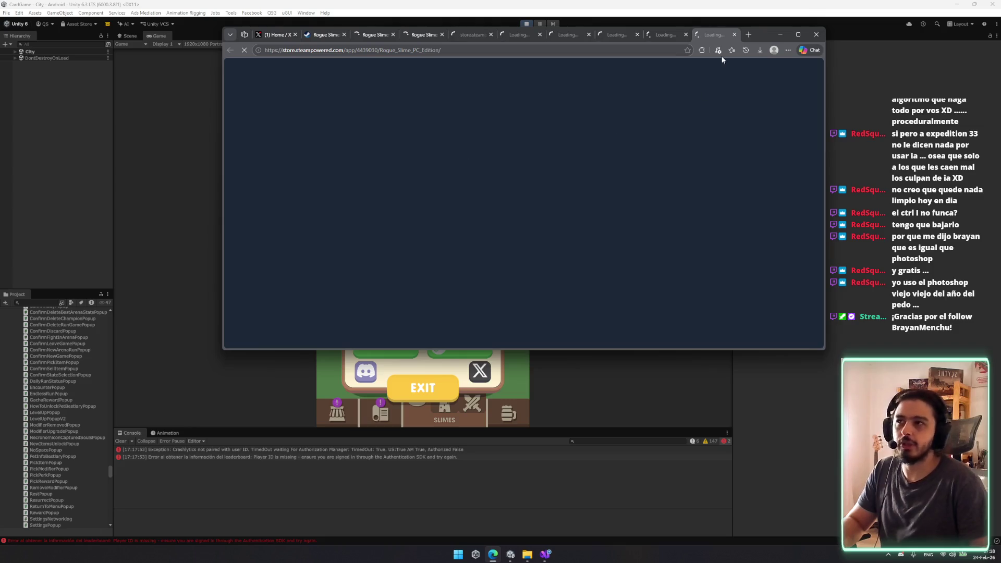
left_click(442, 34)
left_click(491, 35)
left_click(491, 35)
left_click(442, 35)
left_click(393, 35)
left_click(393, 34)
left_click(392, 34)
left_click(393, 35)
left_click(343, 34)
left_click(295, 35)
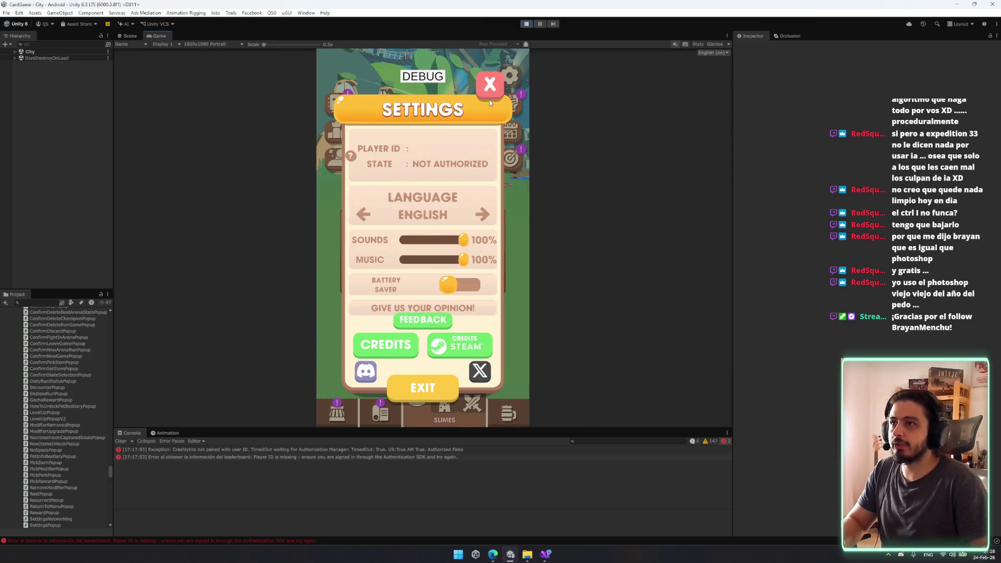
left_click(490, 94)
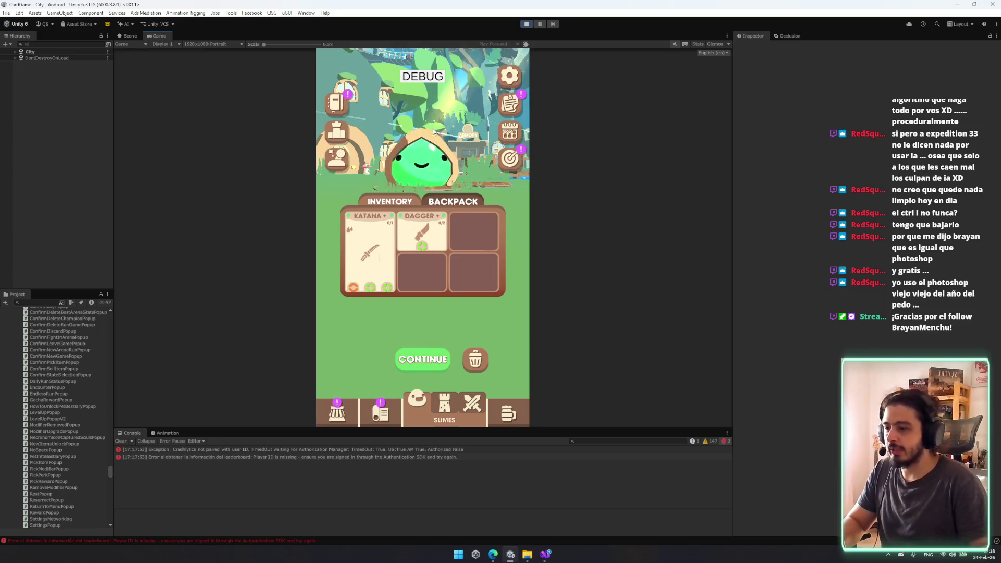
- Exit to the menu, re-enter the City scene, toggle settings, then bring up SettingsPopup.cs
key("Escape")
left_click(421, 399)
left_click(456, 276)
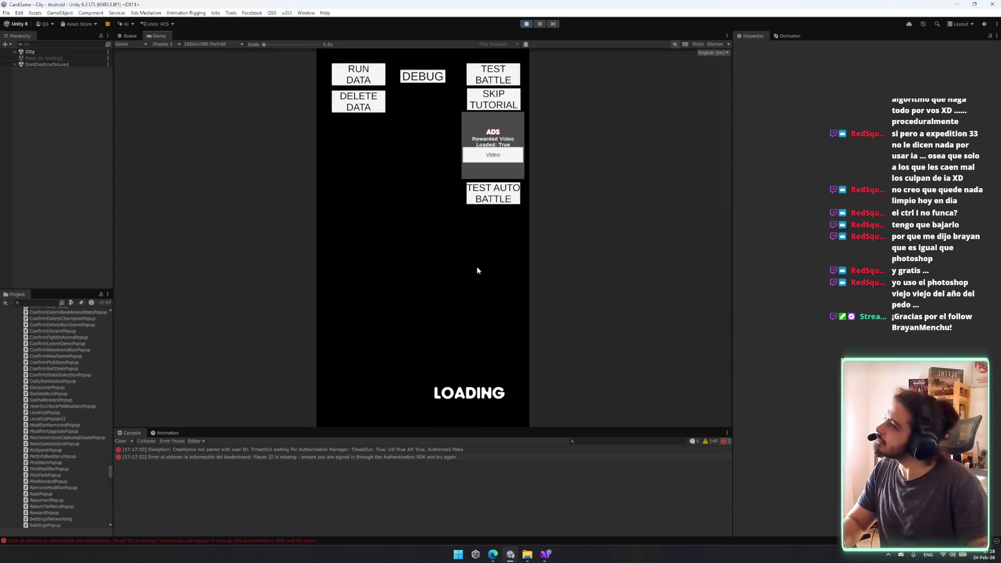
left_click(471, 307)
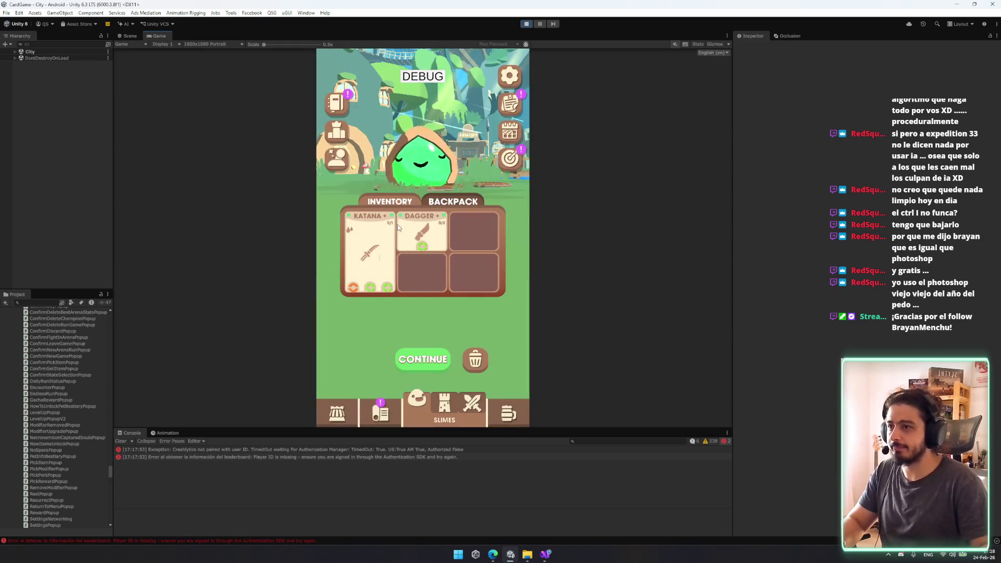
left_click(506, 80)
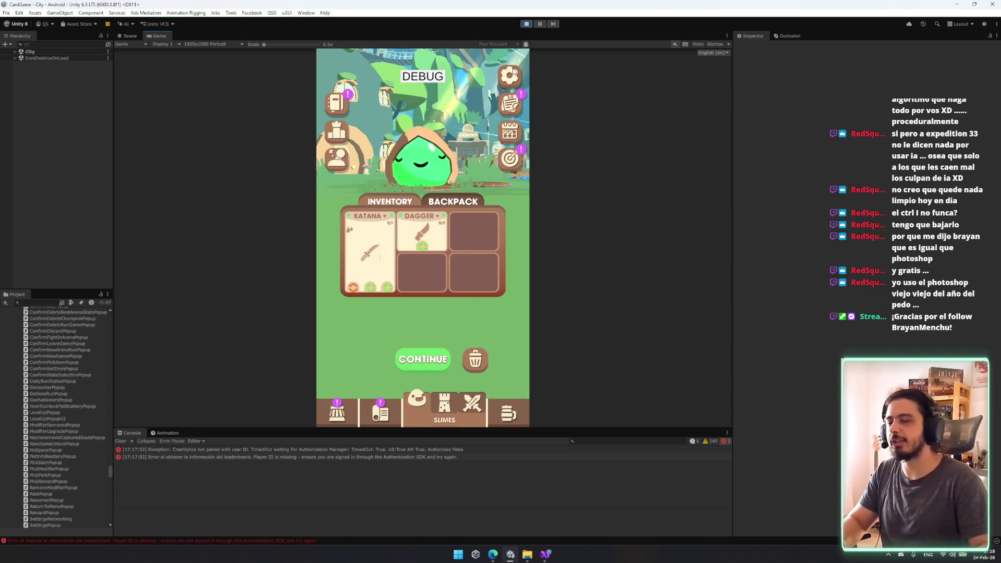
left_click(517, 80)
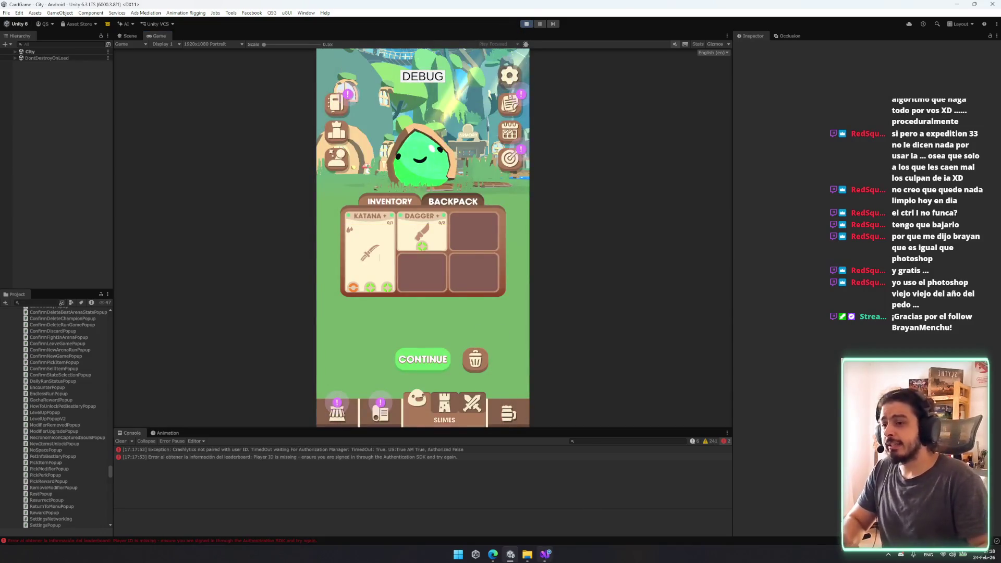
left_click(527, 555)
left_click(546, 555)
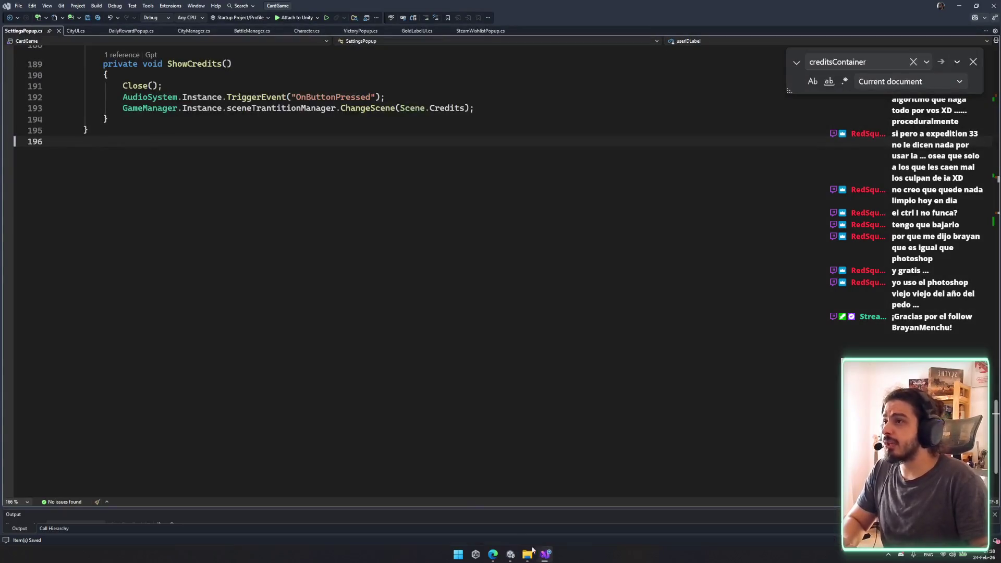
- In CityUI.cs, inspect CheckPendingPanels' else branch and the tower tutorial condition
scroll(278, 191, "up", 14)
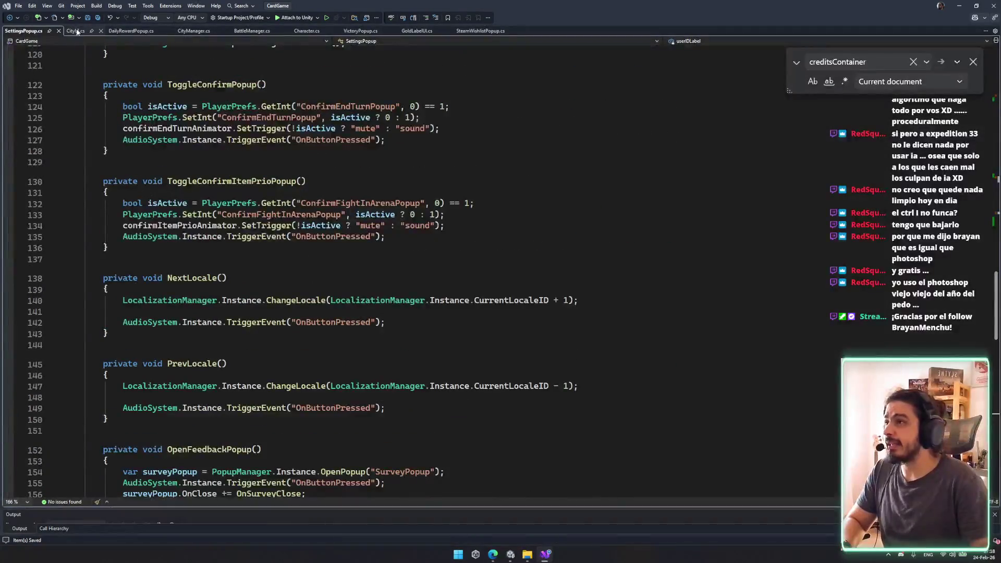
left_click(76, 31)
left_click(274, 260)
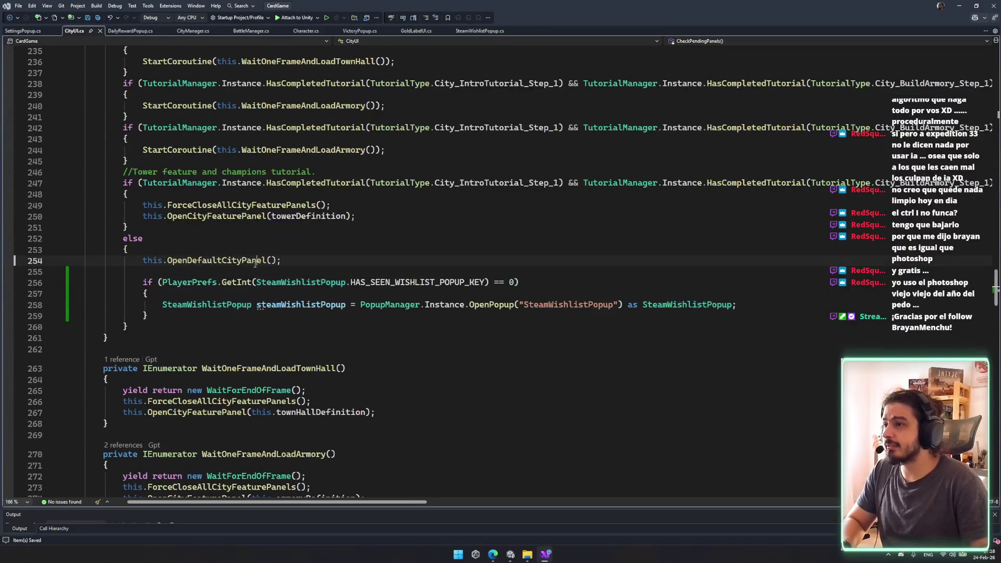
scroll(552, 292, "up", 3)
left_click(552, 330)
mouse_move(552, 330)
left_mouse_down()
mouse_move(125, 271)
mouse_move(194, 161)
left_mouse_up()
mouse_move(153, 271)
left_mouse_down()
mouse_move(156, 282)
mouse_move(343, 280)
left_mouse_up()
left_click(292, 305)
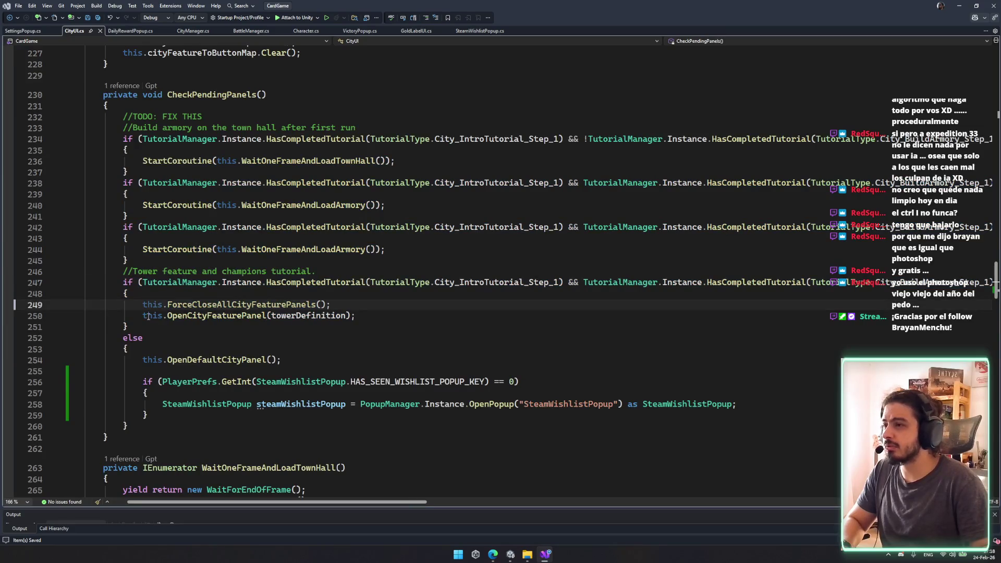
- Highlight TutorialManager uses and go to the OpenCityFeaturePanel definition
left_click(585, 282)
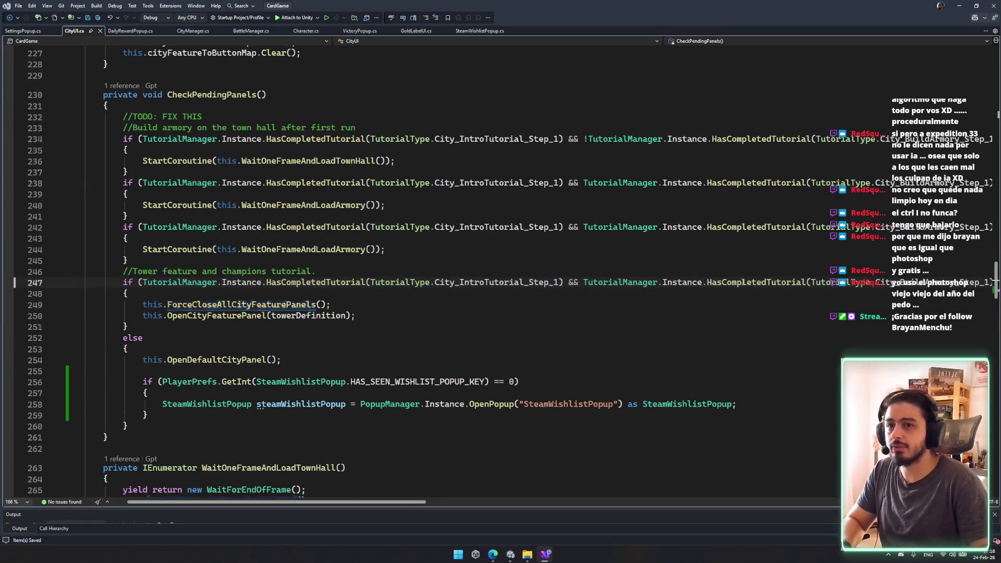
scroll(320, 284, "down", 1)
left_click(233, 271)
left_click(233, 283)
left_click(239, 282, "ctrl")
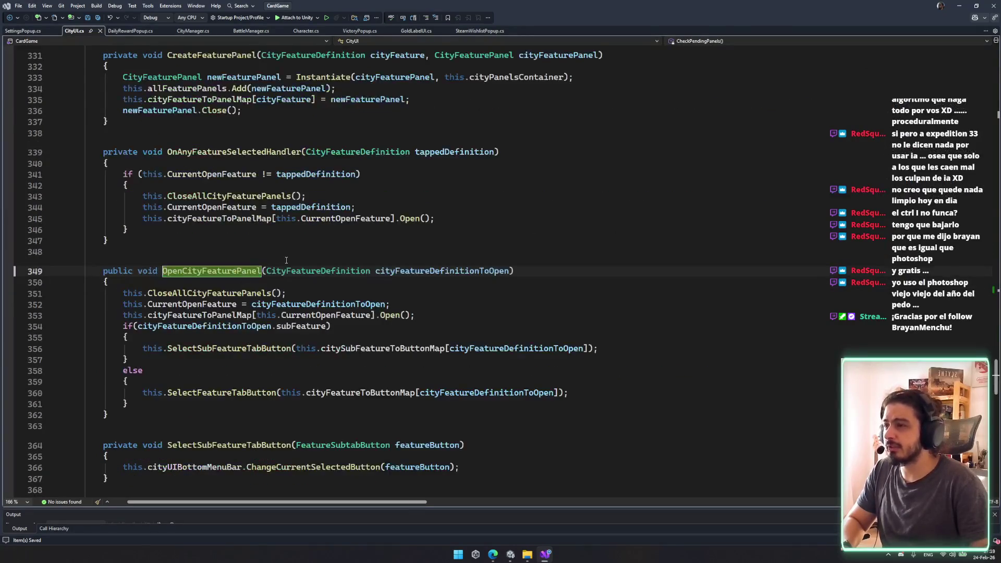
left_click(355, 277)
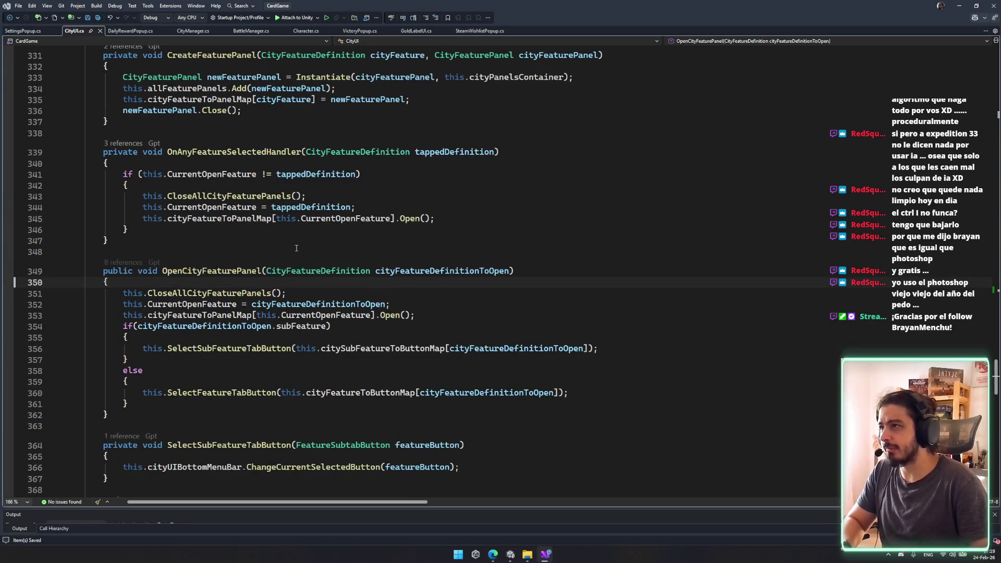
- Look at line 14 of DailyRewardPopup.cs, then return to the Unity editor
left_click(120, 31)
left_click_drag(262, 189, 234, 203)
left_click(511, 554)
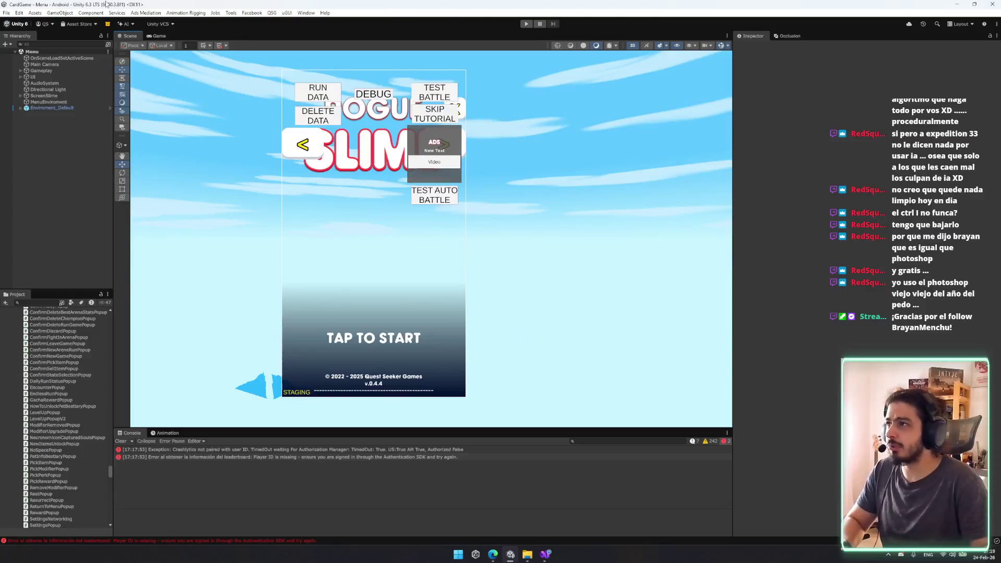
- Run Edit > Clear All PlayerPrefs, confirm it, and start Play mode
left_click(281, 12)
left_click(282, 13)
left_click(285, 13)
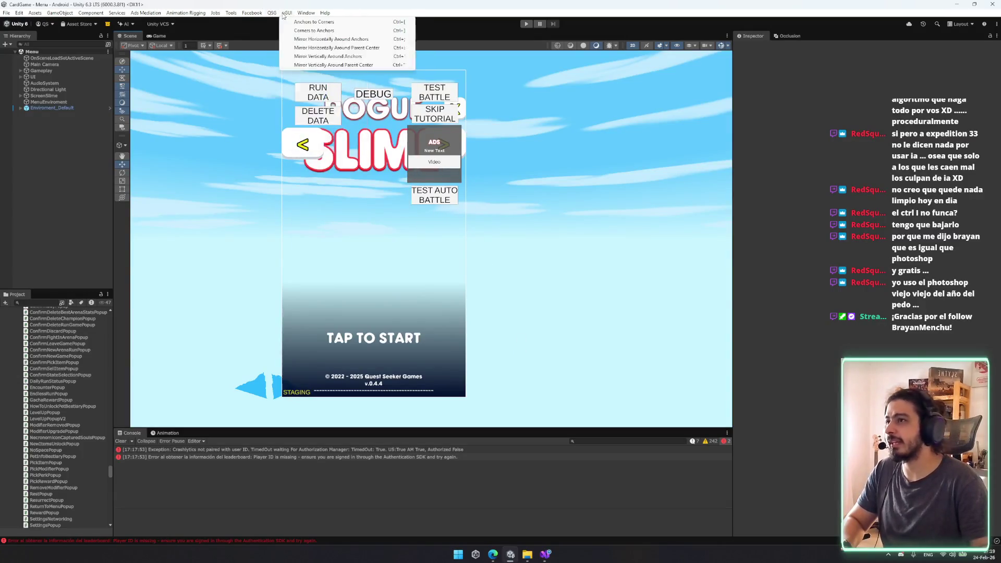
left_click(306, 13)
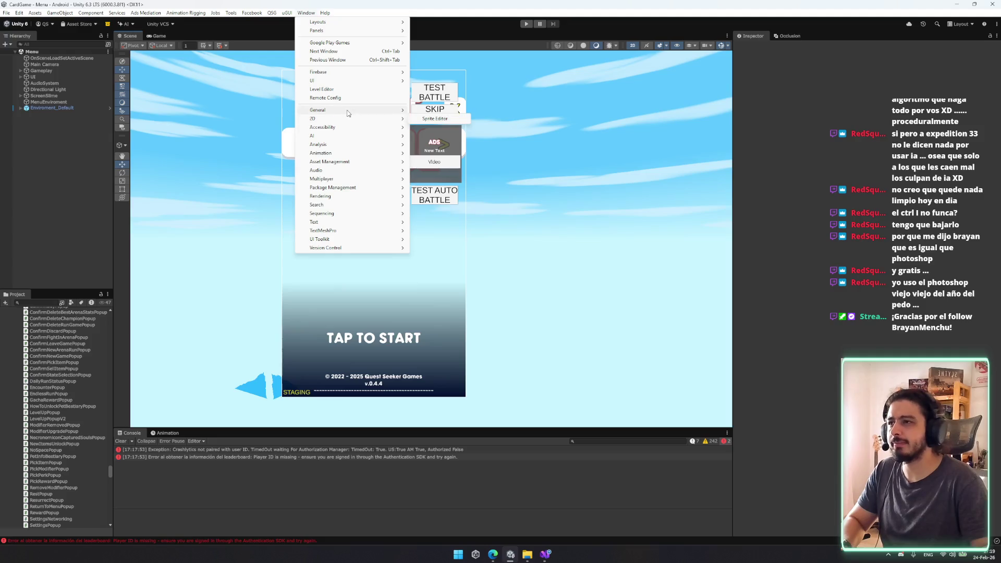
mouse_move(344, 110)
mouse_move(459, 214)
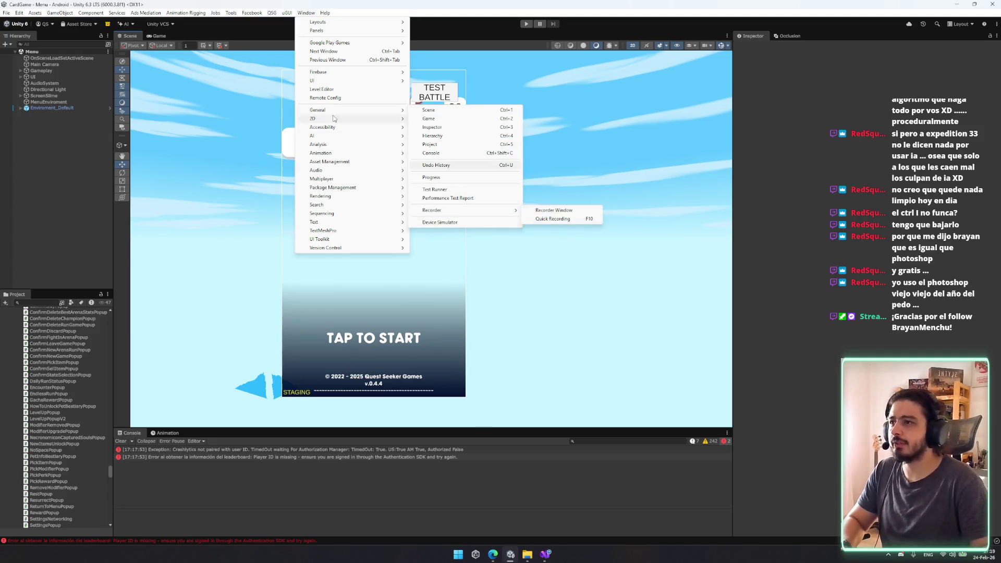
mouse_move(7, 13)
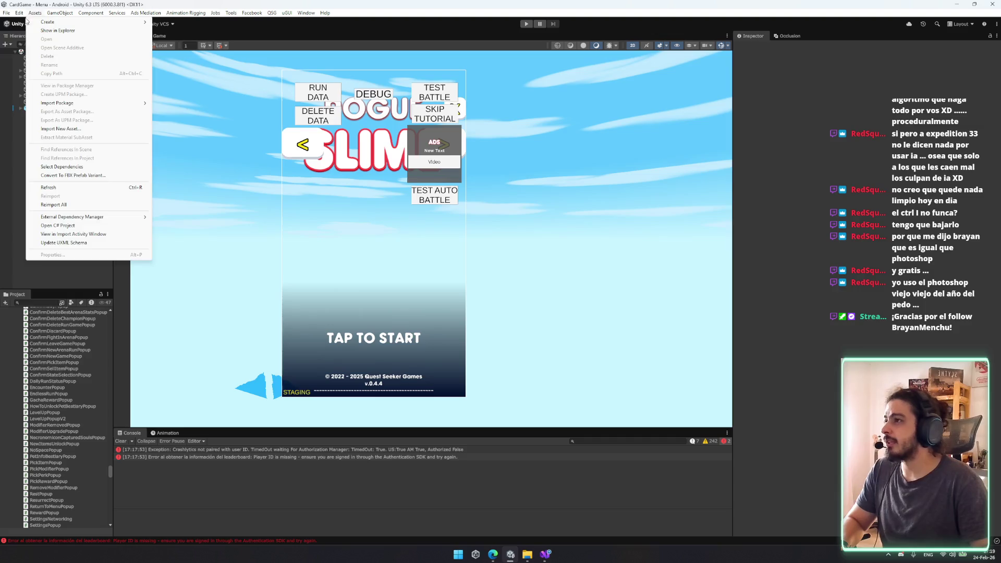
left_click(83, 230)
left_click(513, 285)
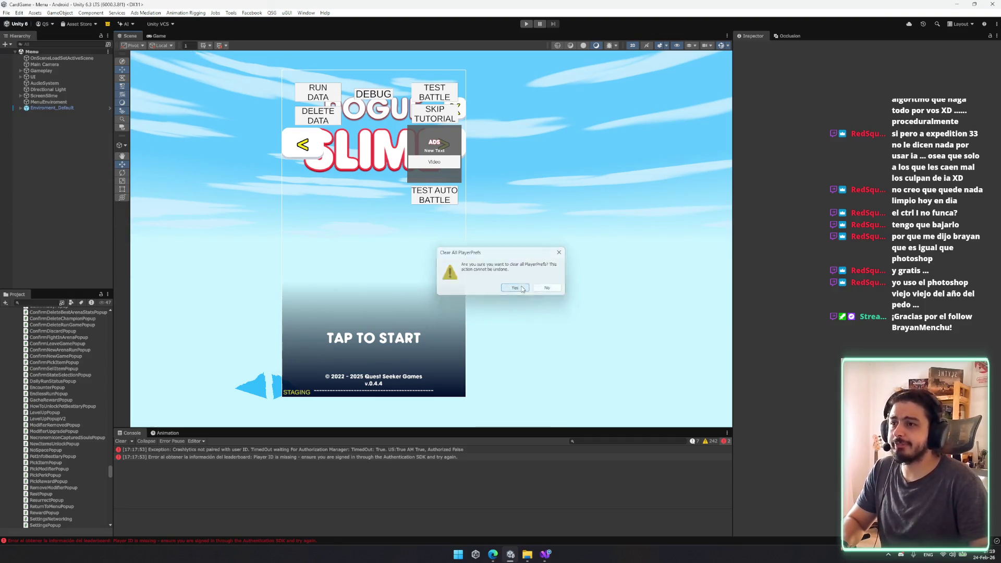
left_click(526, 24)
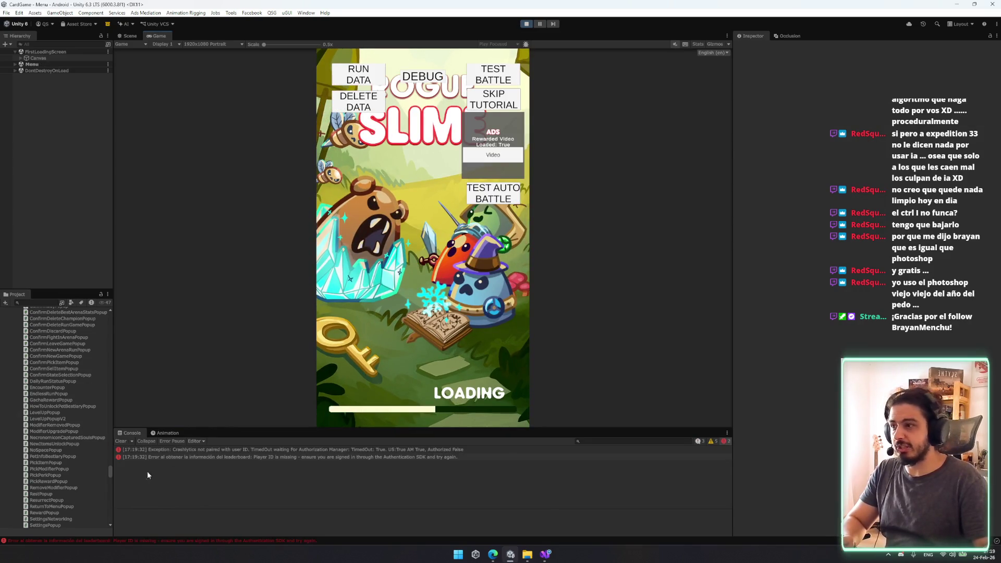
- Clear the console, start the game, and win the training-dummy encounter
left_click(120, 440)
left_click(434, 323)
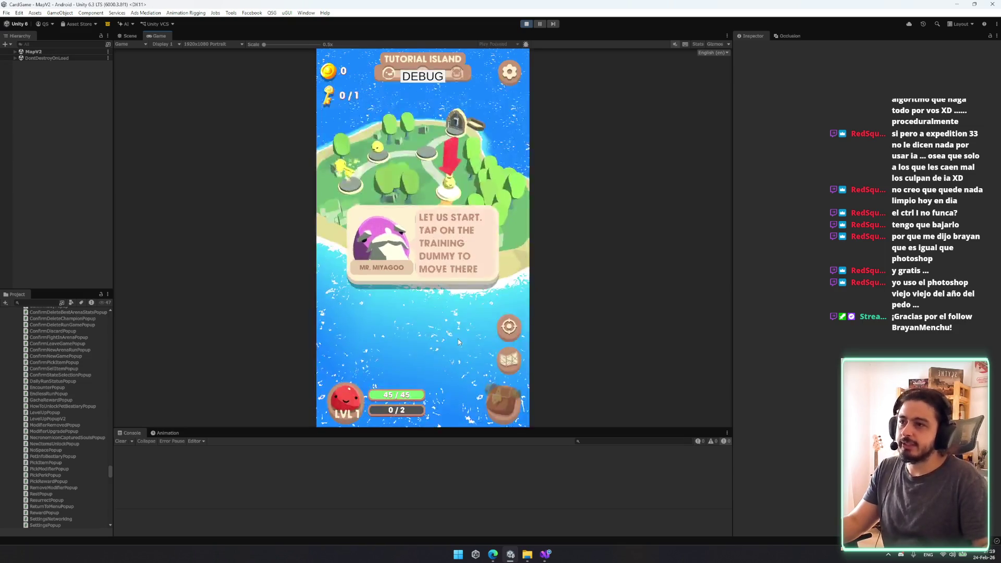
left_click(453, 189)
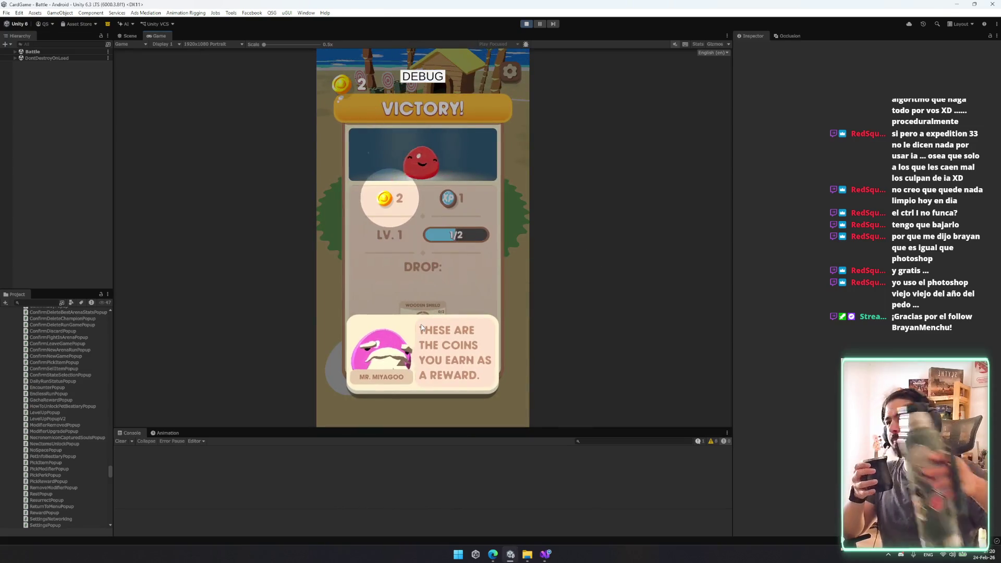
left_click(364, 289)
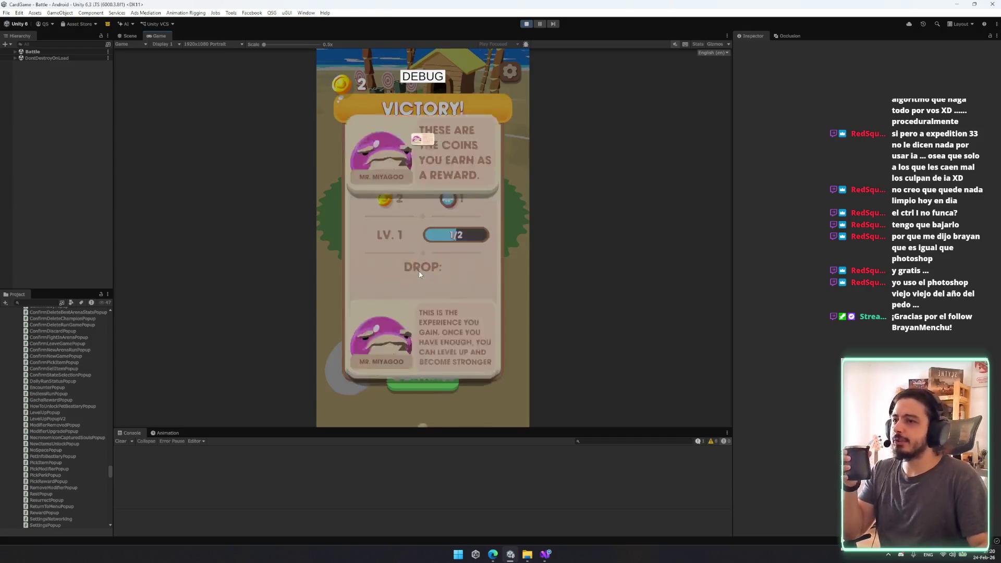
left_click(469, 358)
left_click(435, 382)
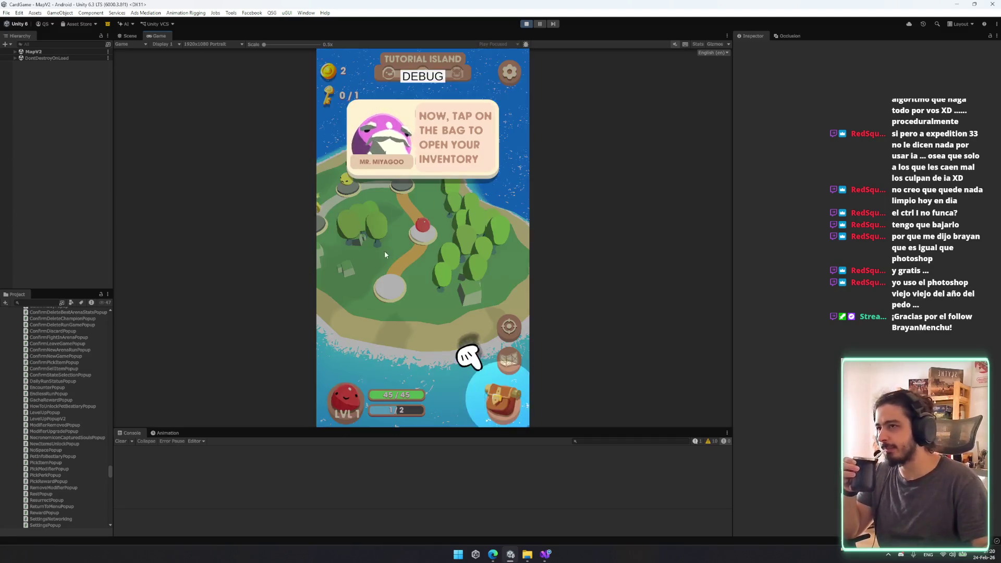
- Put the shield into the inventory, then open the encounter with Broog
left_click(490, 416)
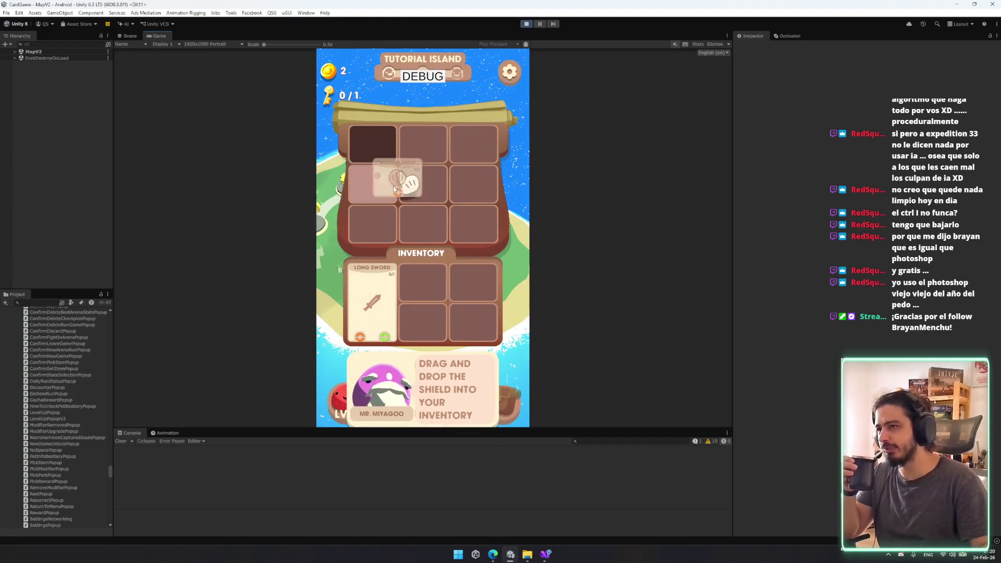
left_click_drag(434, 293, 429, 302)
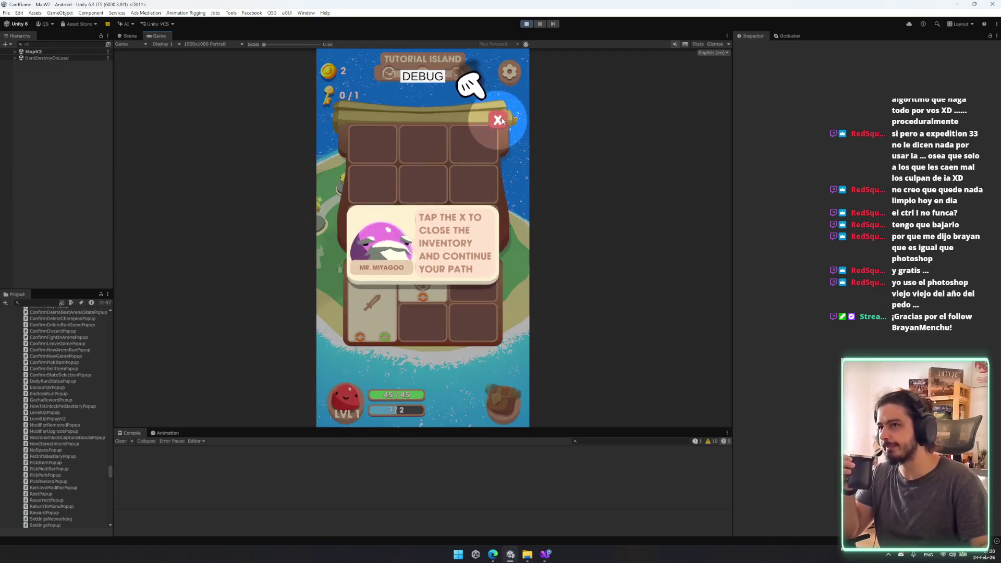
left_click(502, 117)
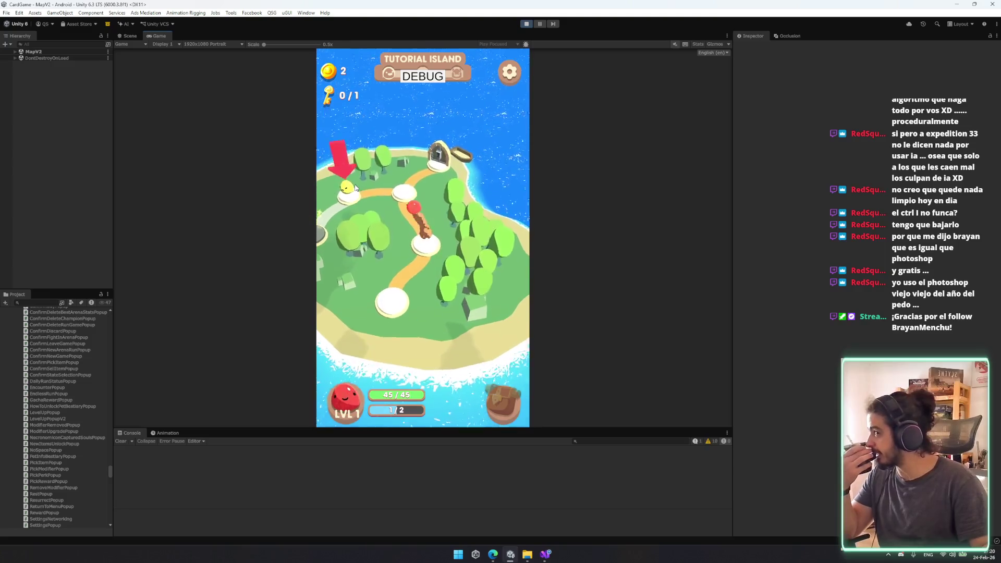
left_click(355, 188)
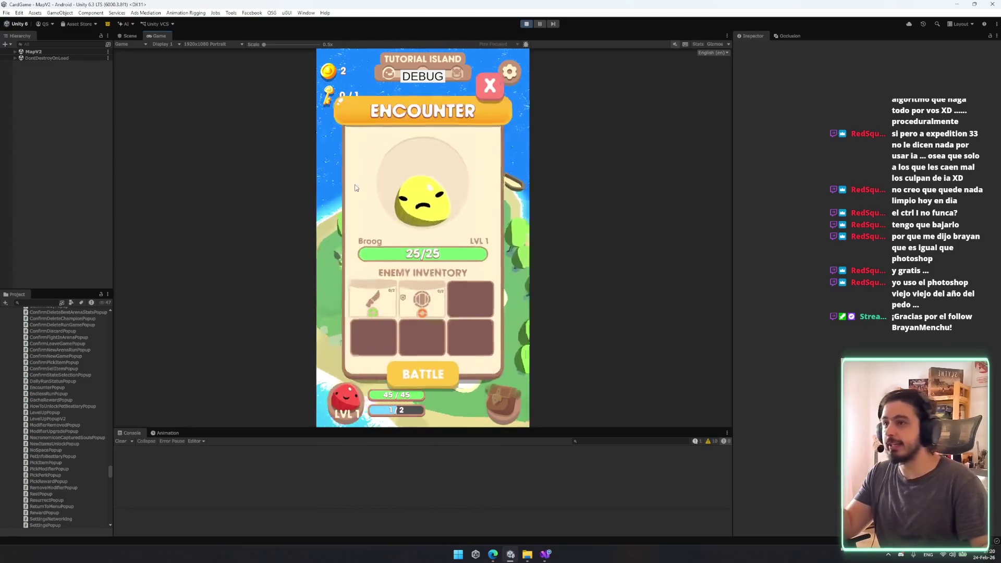
- Battle Broog, attacking with the Long Sword and ending the turn
left_click(442, 375)
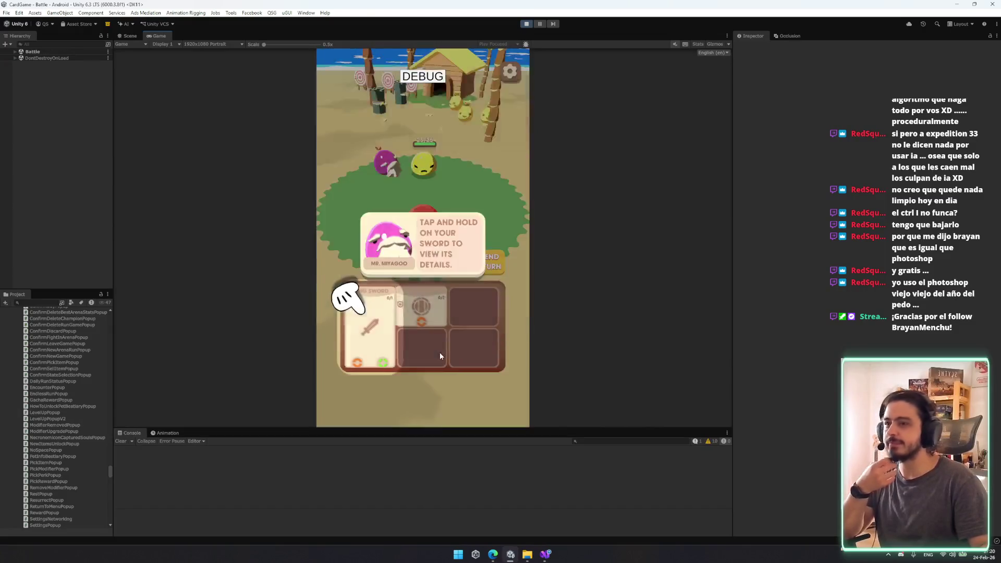
left_click_drag(374, 313, 374, 312)
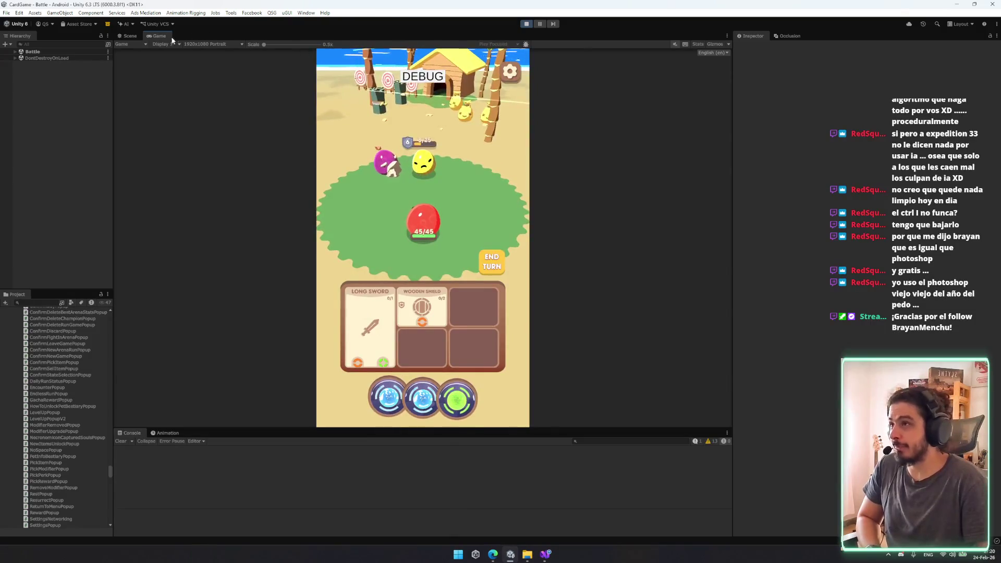
left_click(386, 362)
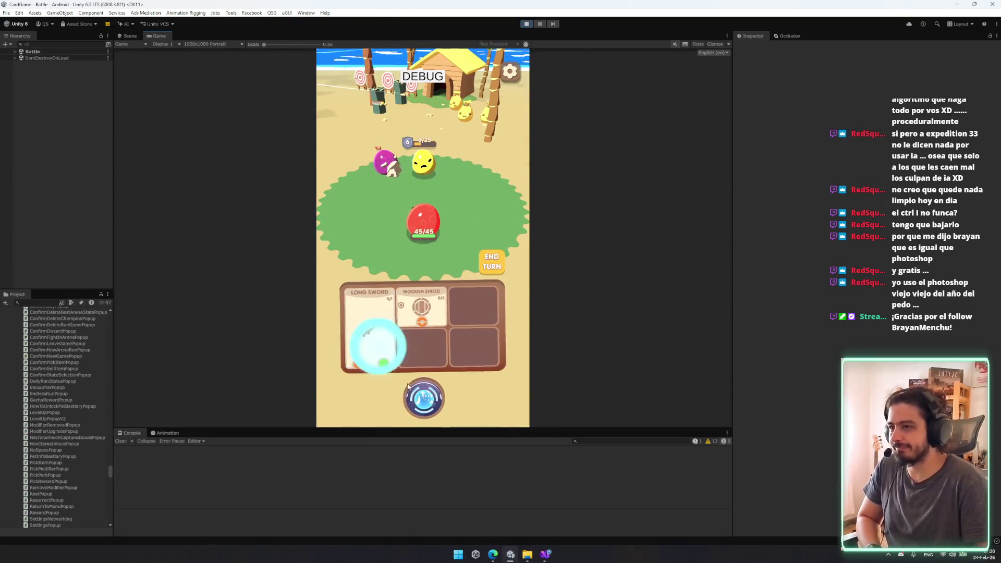
left_click(492, 267)
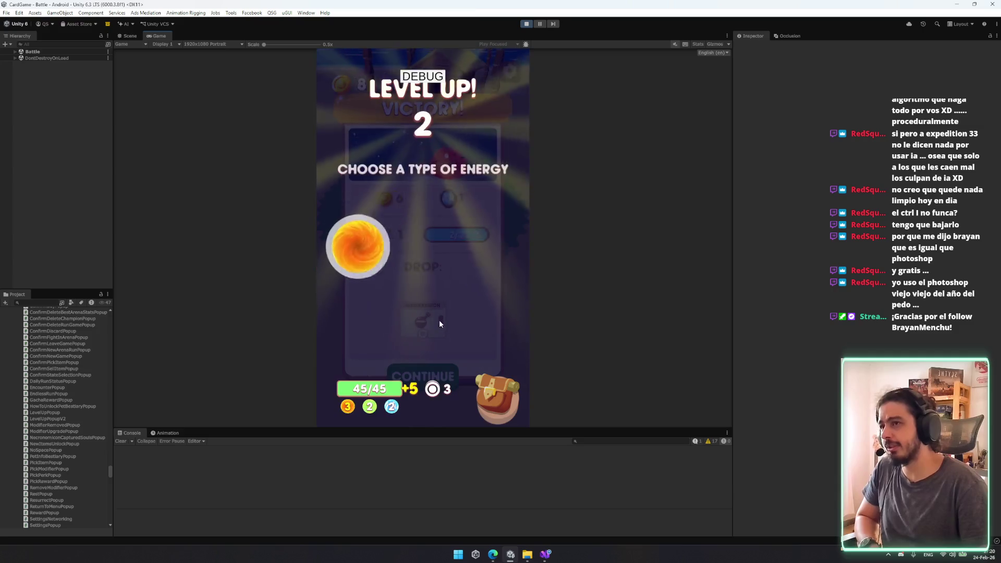
- Level up with blue energy and the Overcharge perk, then open the game's settings
left_click(495, 245)
left_click(464, 339)
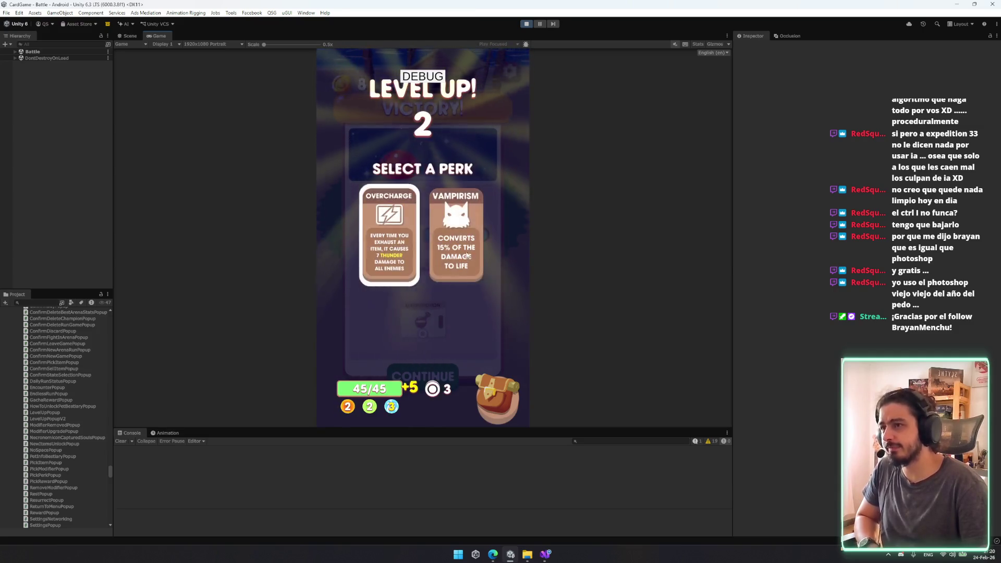
left_click(467, 255)
left_click(451, 333)
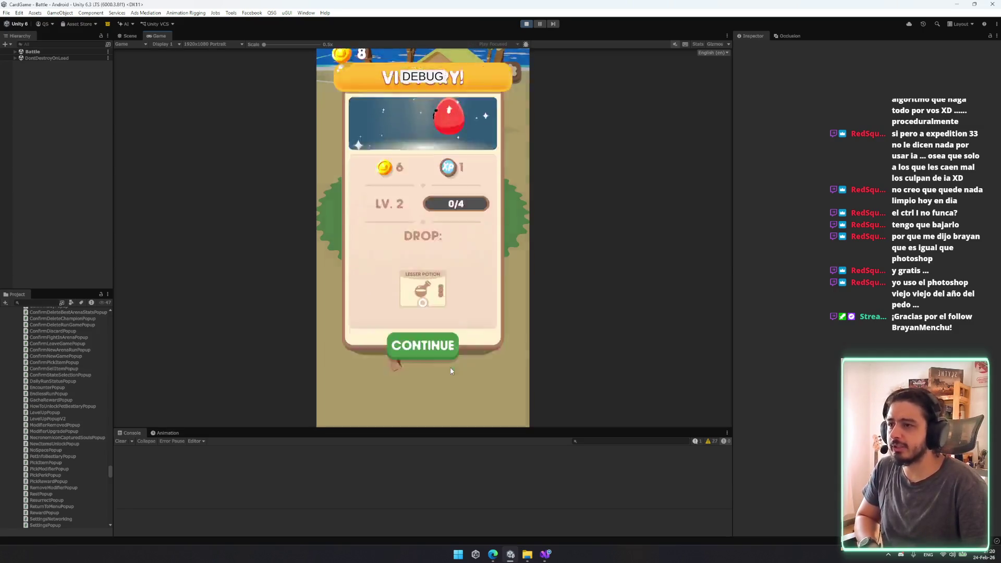
left_click(450, 355)
left_click(515, 68)
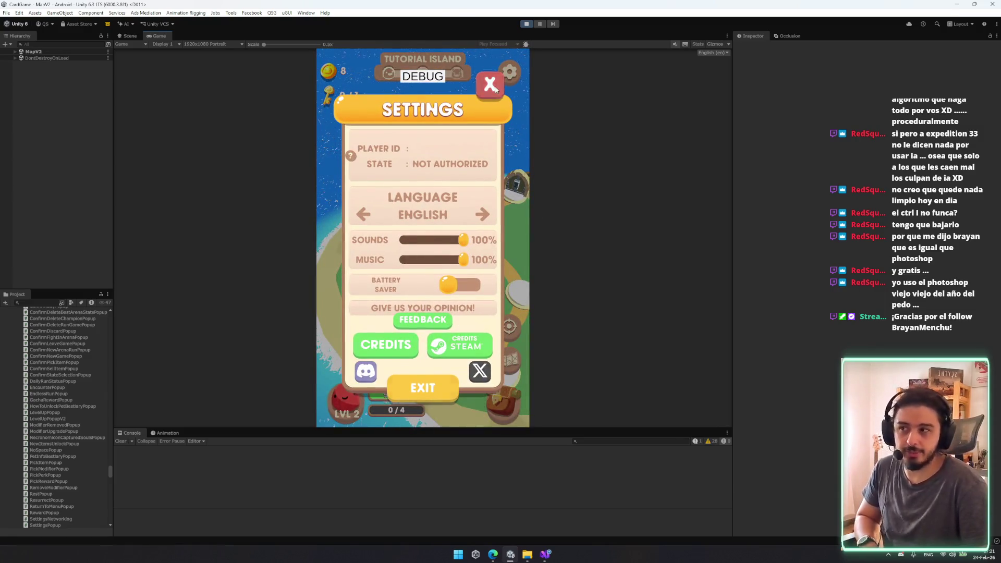
- Close the game's Settings panel with the red X
left_click(493, 86)
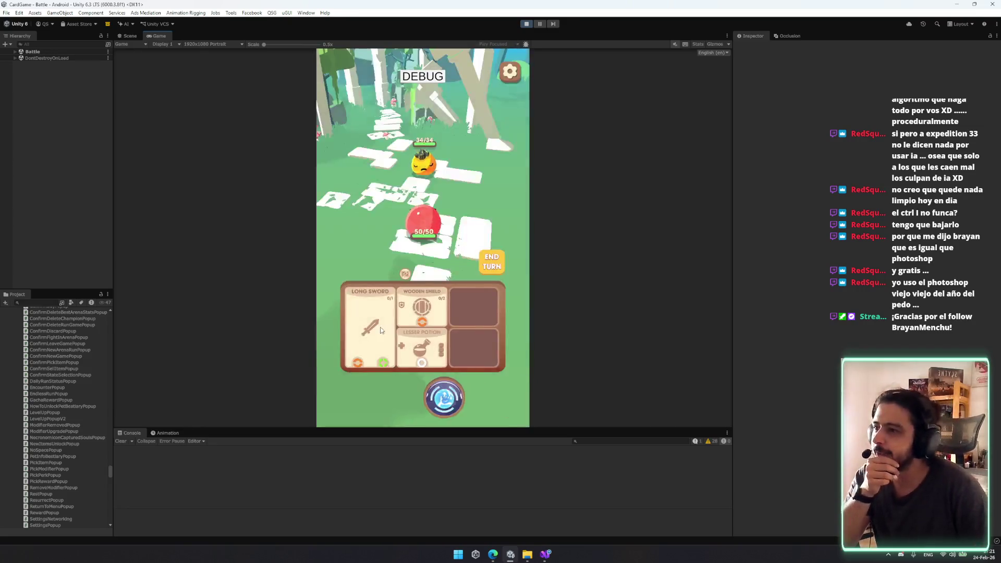
- Win the next battle with Long Sword attacks and return to the island map
left_click(403, 338)
left_click(360, 341)
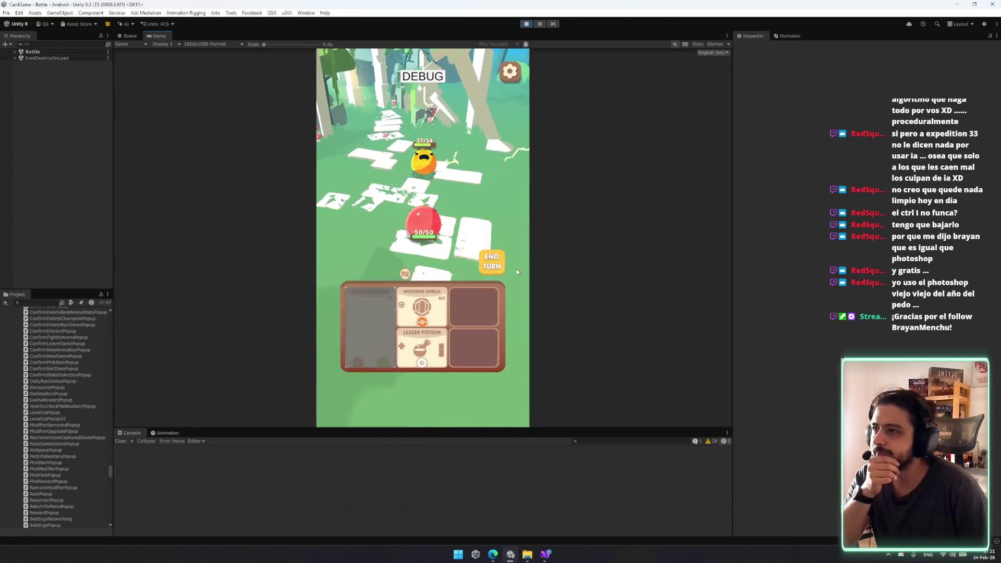
left_click(488, 267)
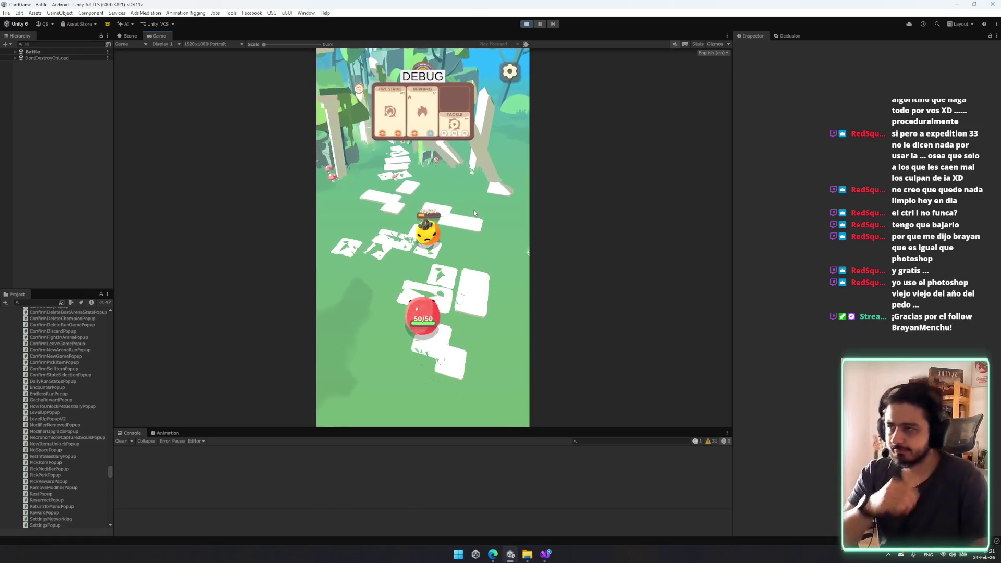
left_click(386, 338)
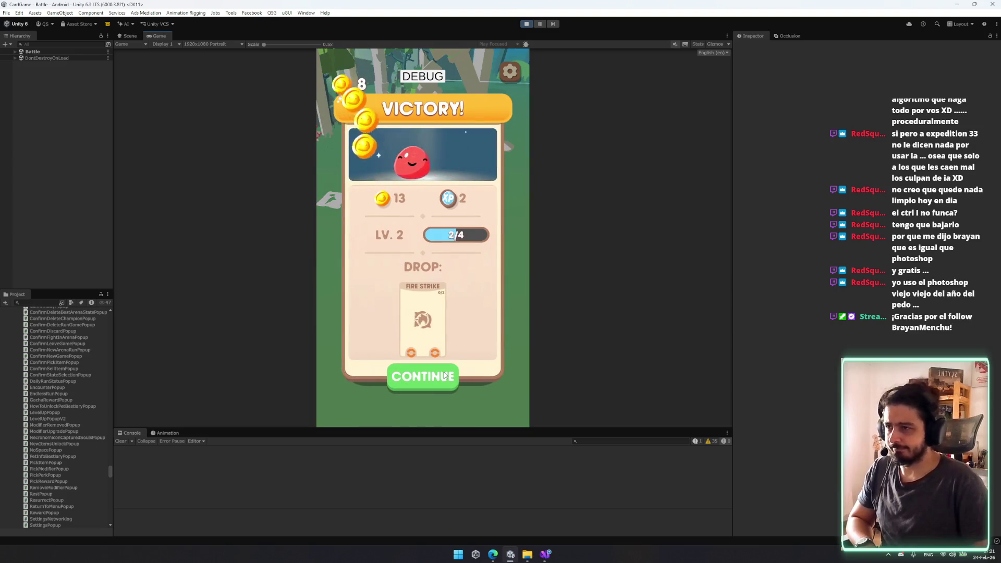
left_click(445, 376)
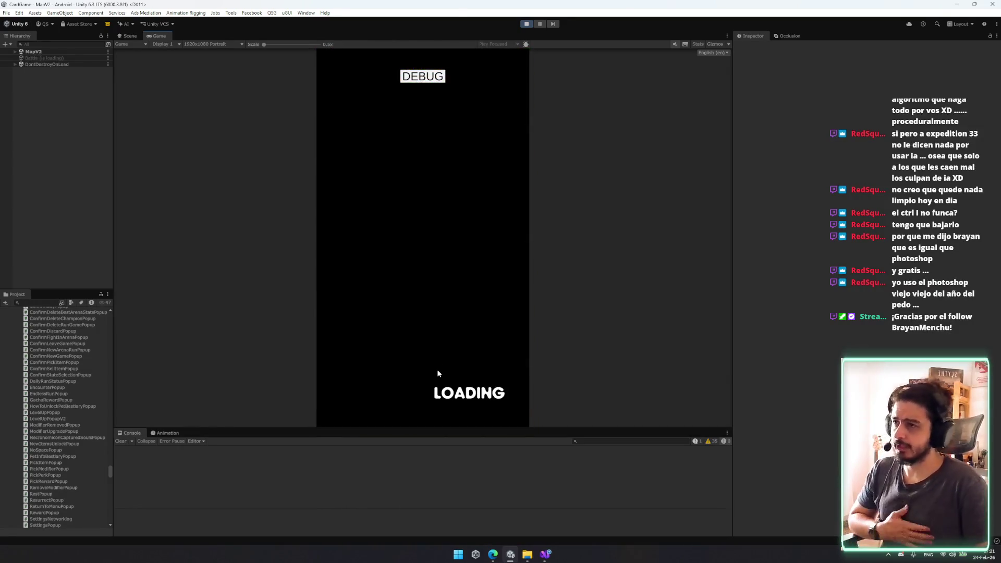
- Win another battle, then pick green energy and the Rage perk
left_click_drag(389, 398, 369, 336)
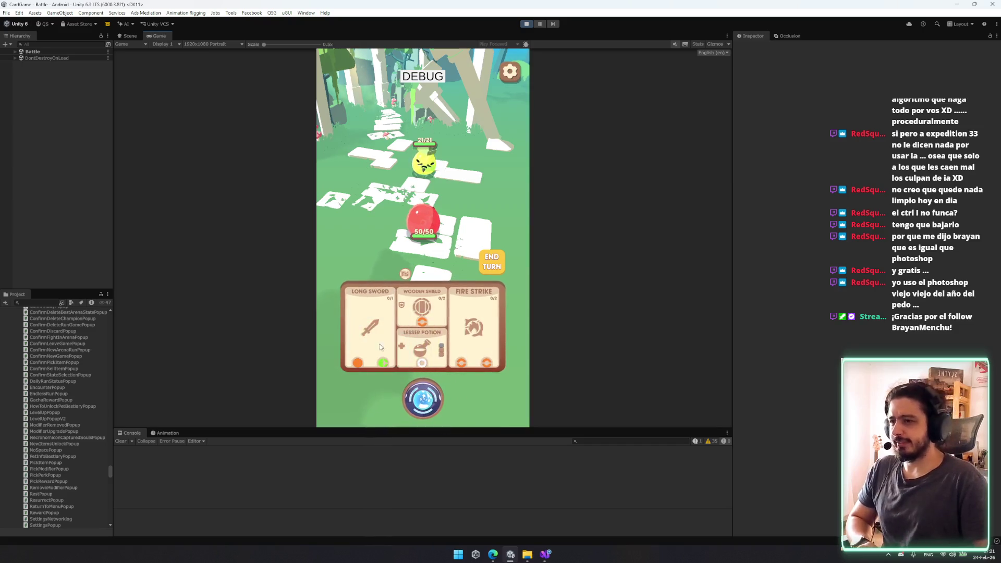
left_click(478, 261)
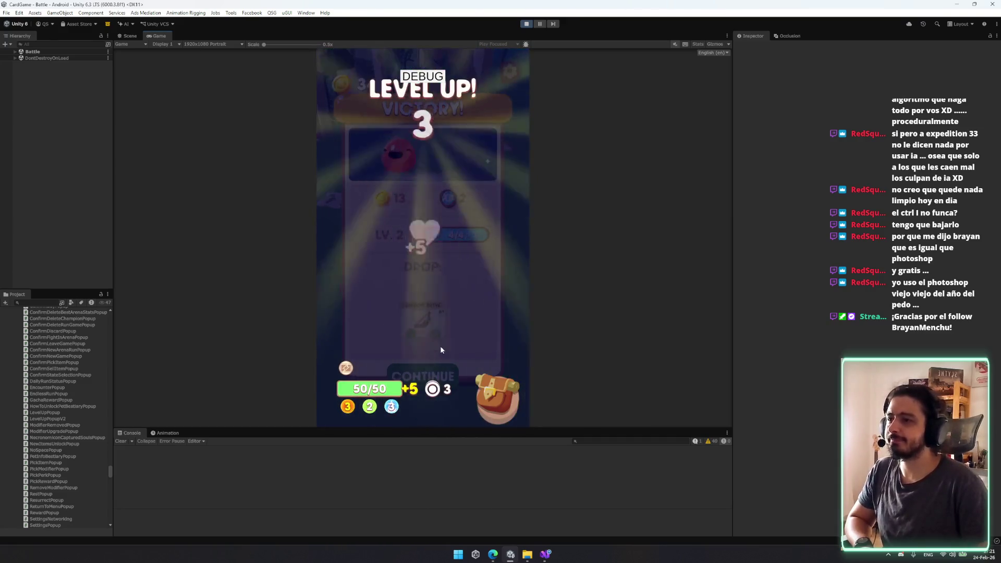
left_click(422, 242)
left_click(455, 333)
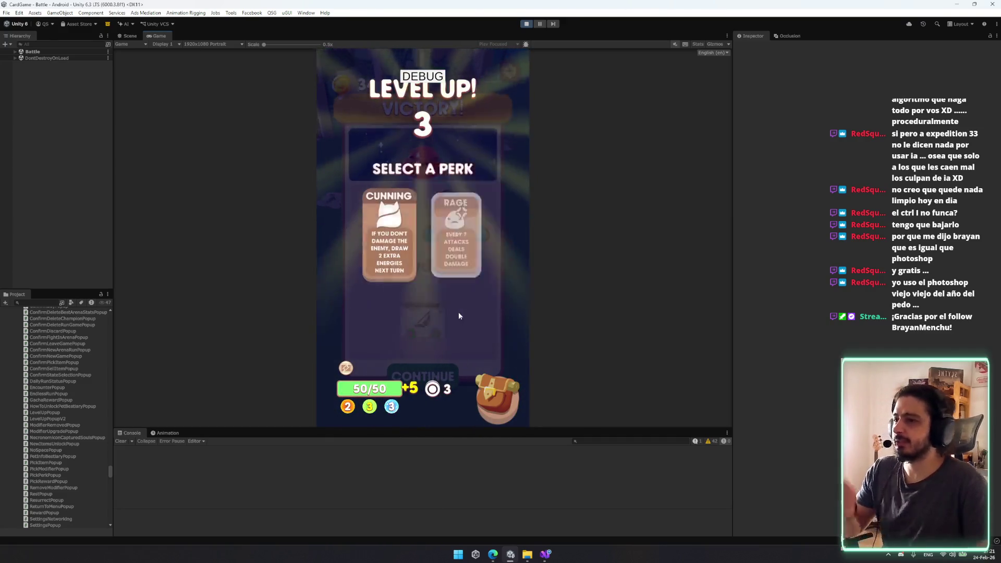
left_click(456, 245)
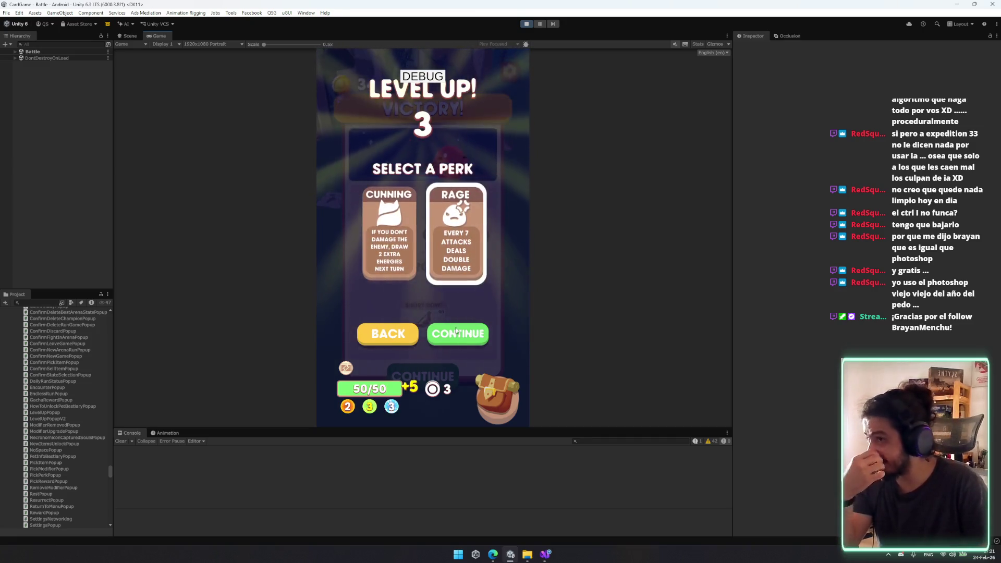
left_click(456, 333)
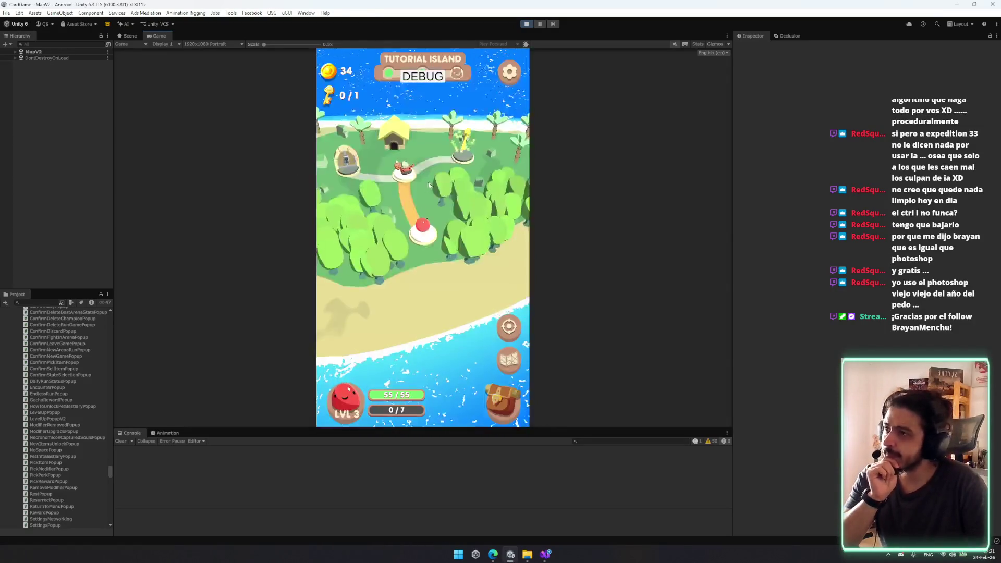
- Win the next battle using Long Sword strikes and pass the victory screen
left_click(424, 380)
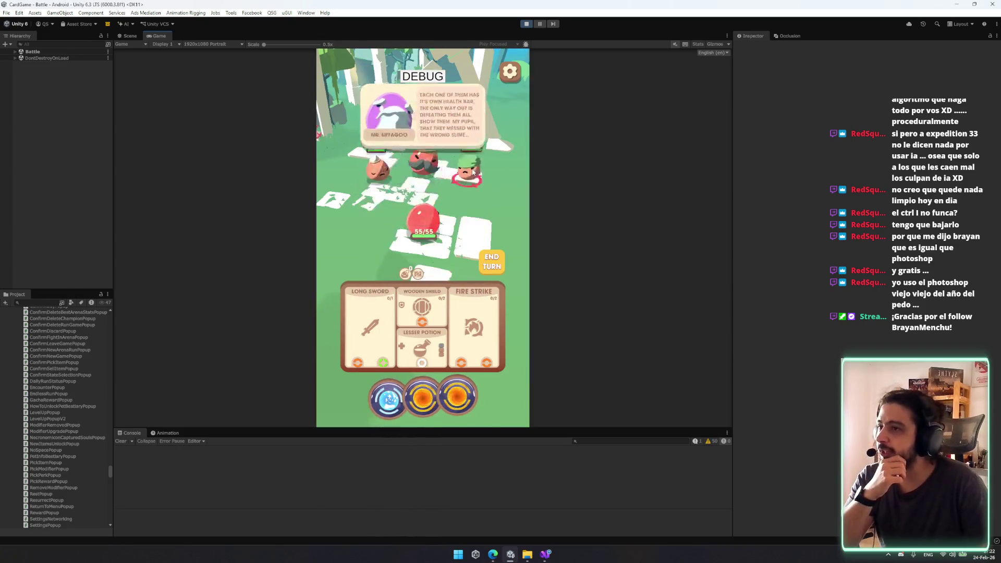
left_click(369, 325)
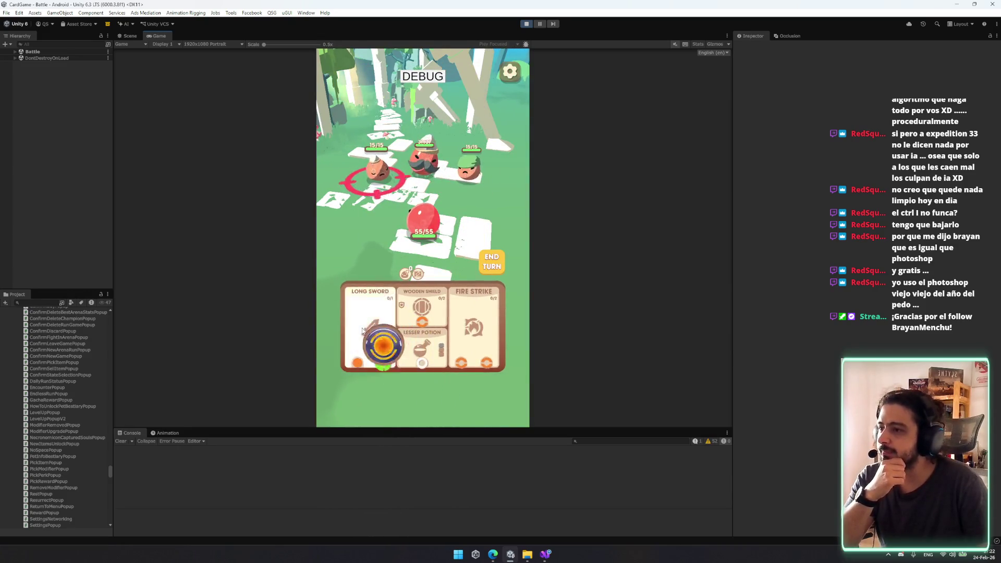
left_click(493, 263)
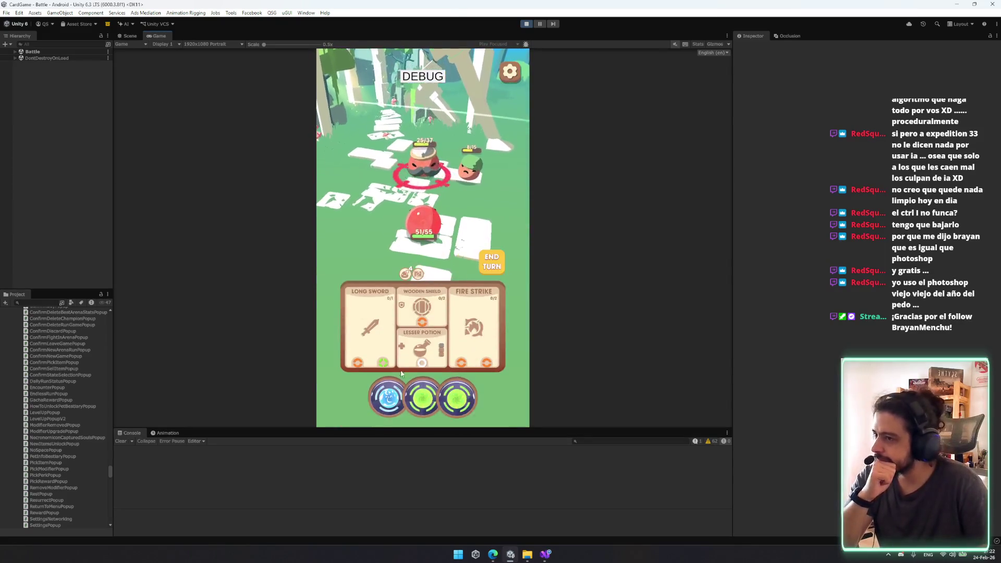
left_click_drag(414, 407, 373, 333)
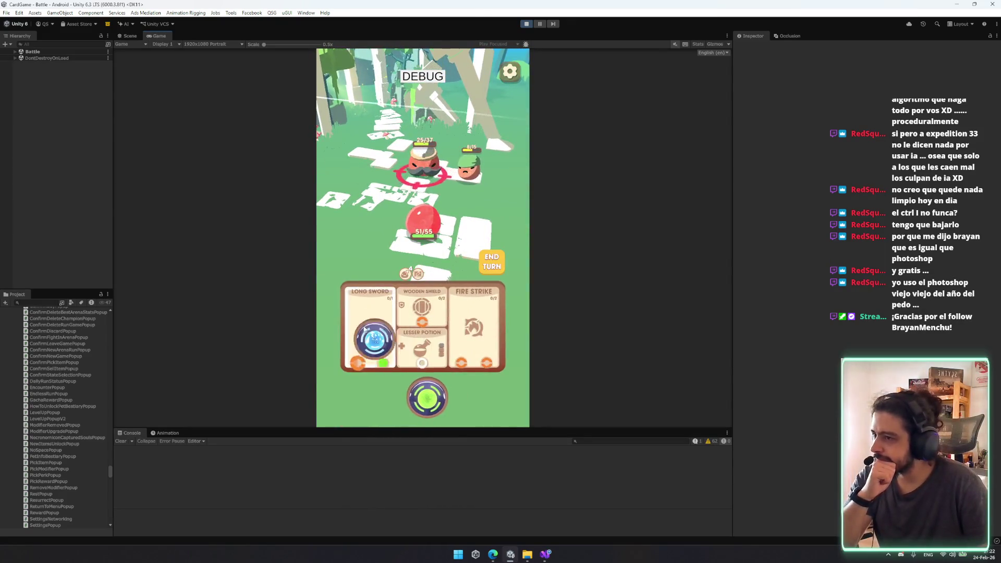
left_click(490, 254)
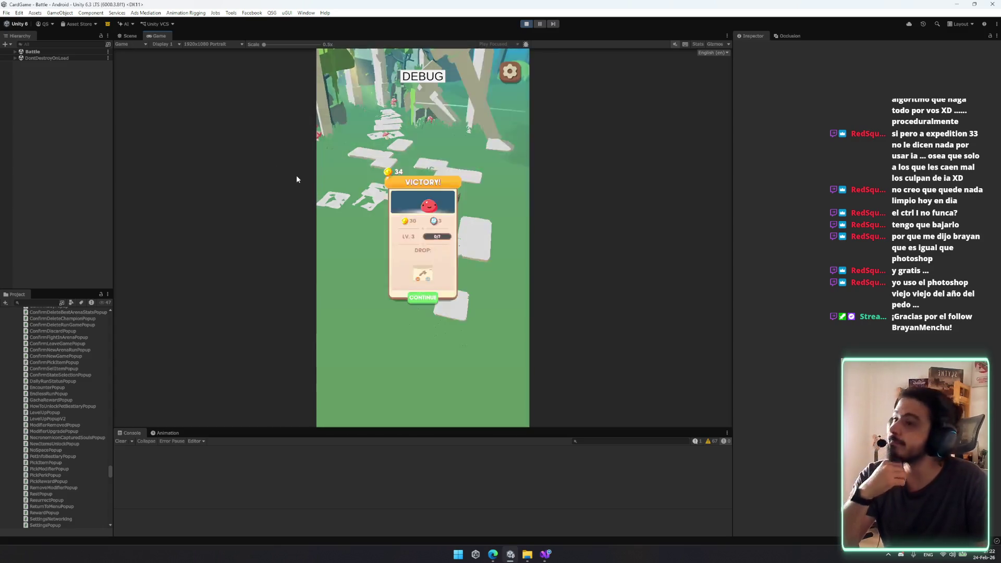
left_click(444, 379)
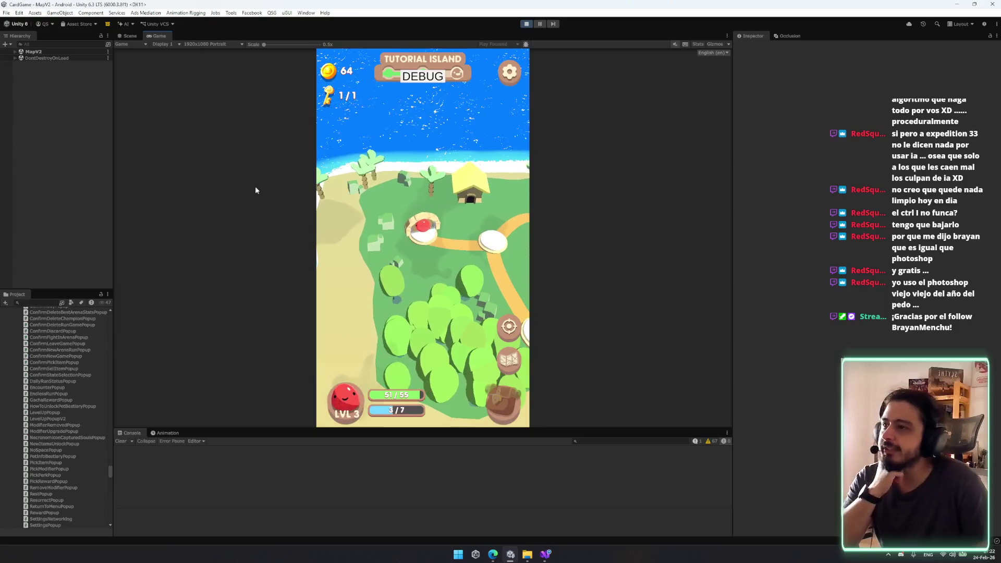
- Enter the city to see the WISHLIST popup, then stop the game via the Steam folder window
left_click(421, 309)
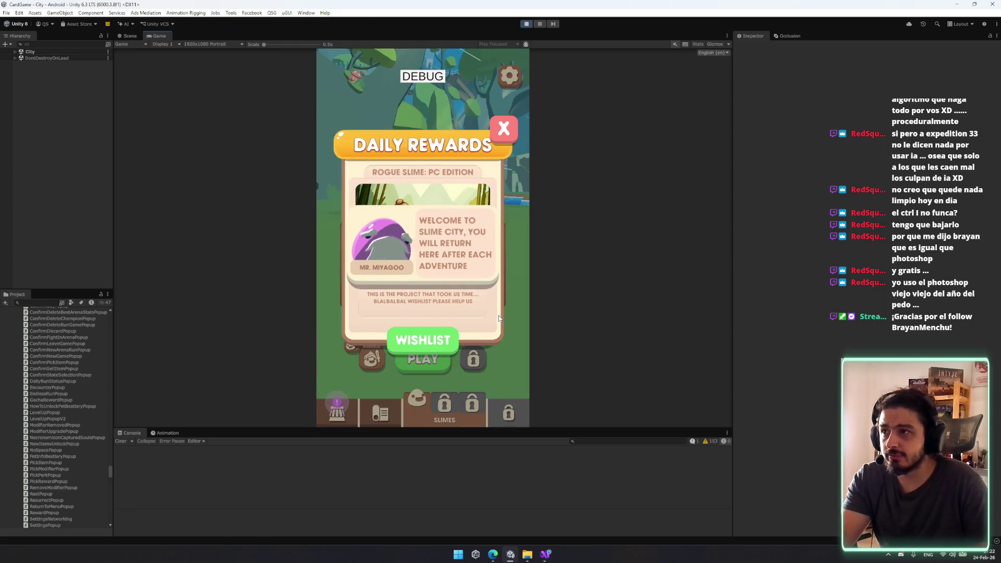
left_click(520, 559)
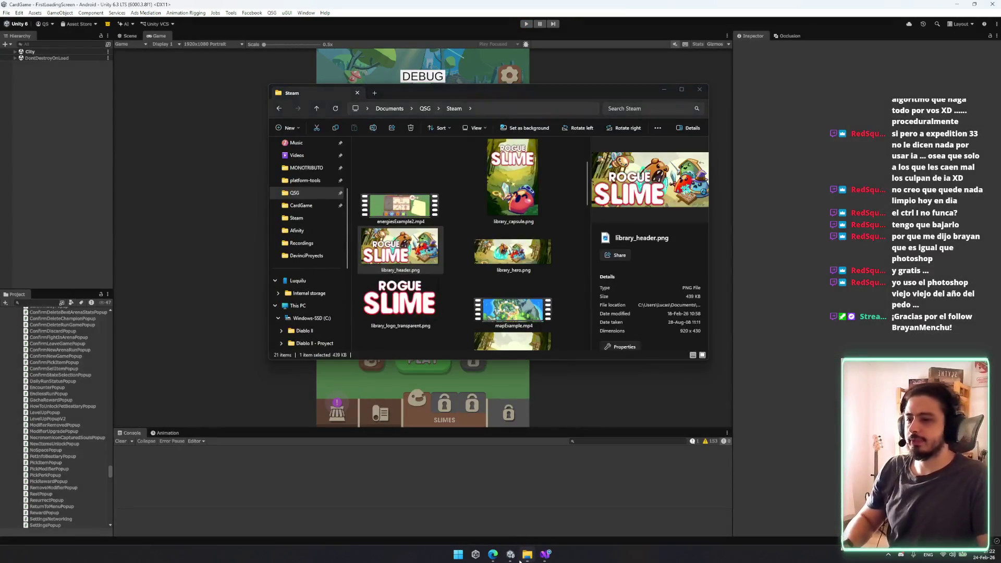
right_click(527, 554)
- Close the Steam folder and open SteamWishlistPopup.cs in Visual Studio
left_click(527, 537)
left_click(537, 555)
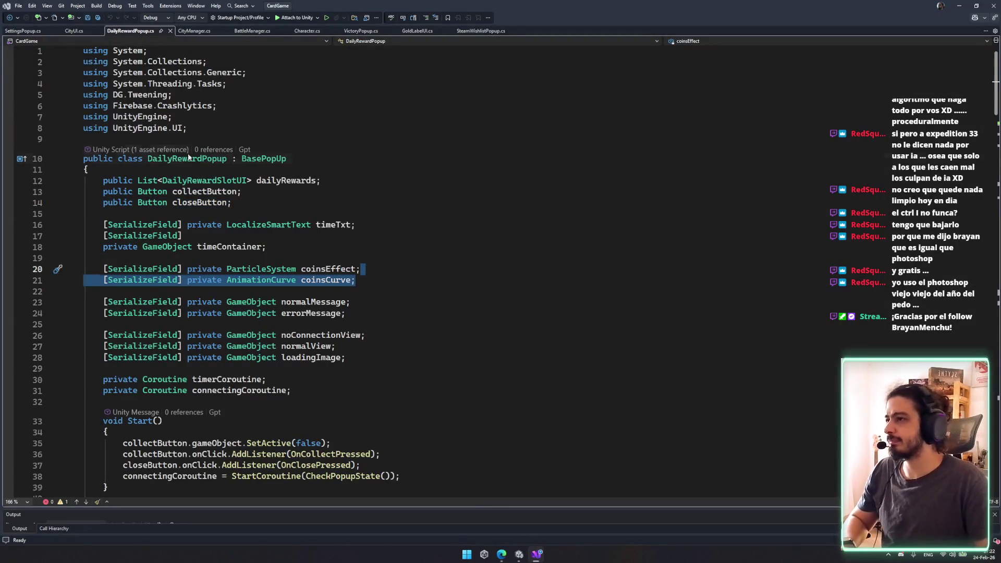
left_click(200, 32)
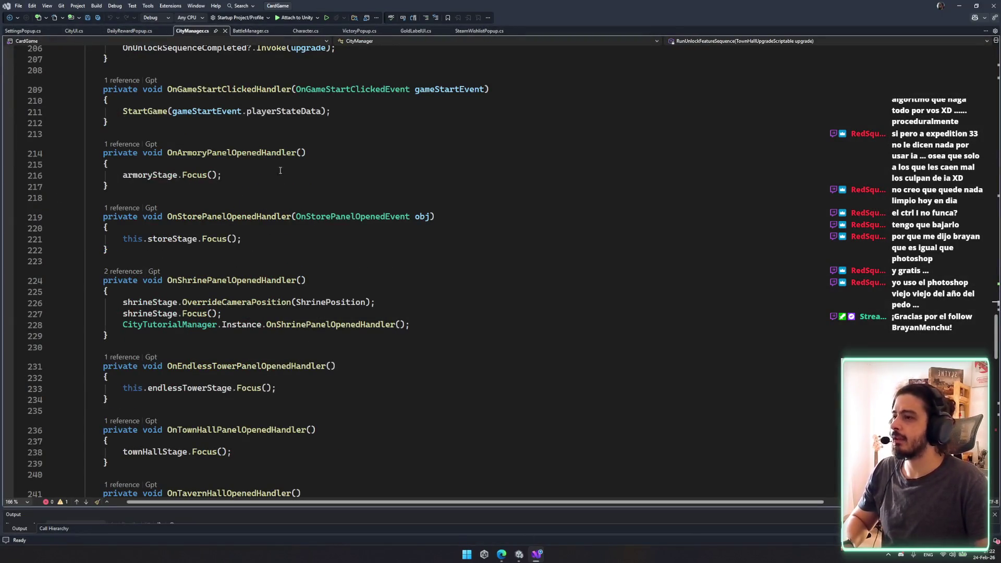
left_click(353, 32)
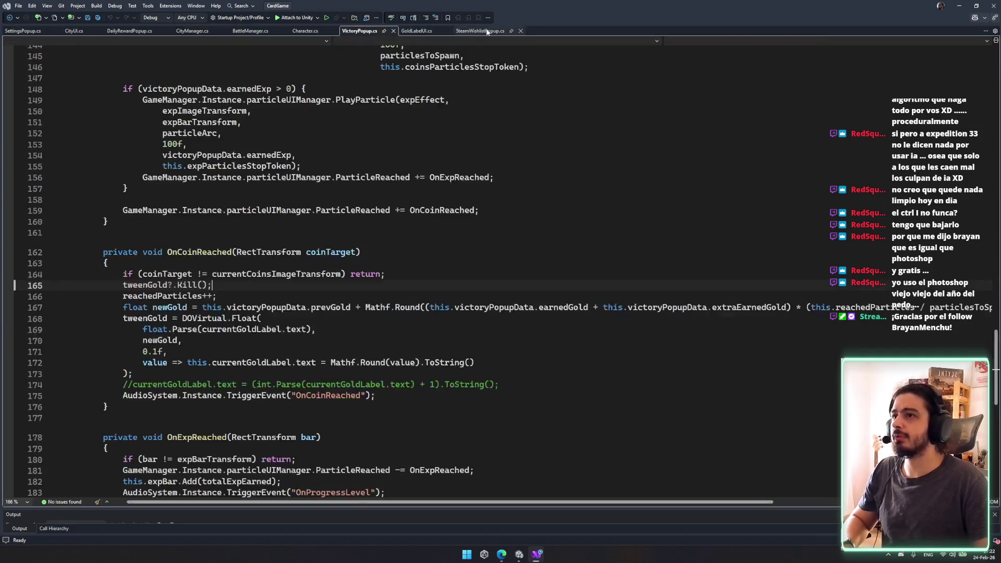
left_click(479, 30)
left_click(192, 95)
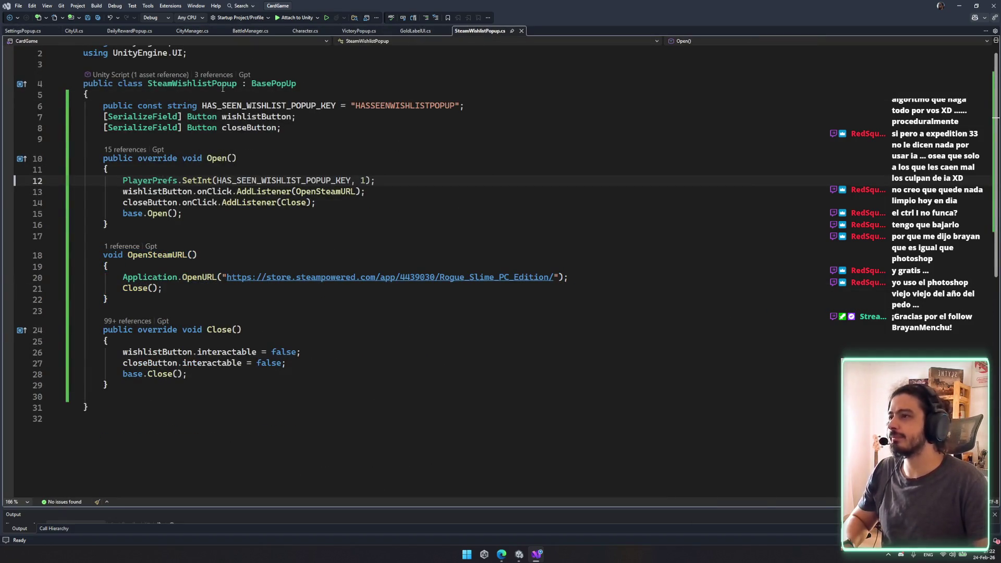
- Find SteamWishlistPopup in all files and jump to its use in CityUI.cs
key("ctrl+shift+f")
key("Return")
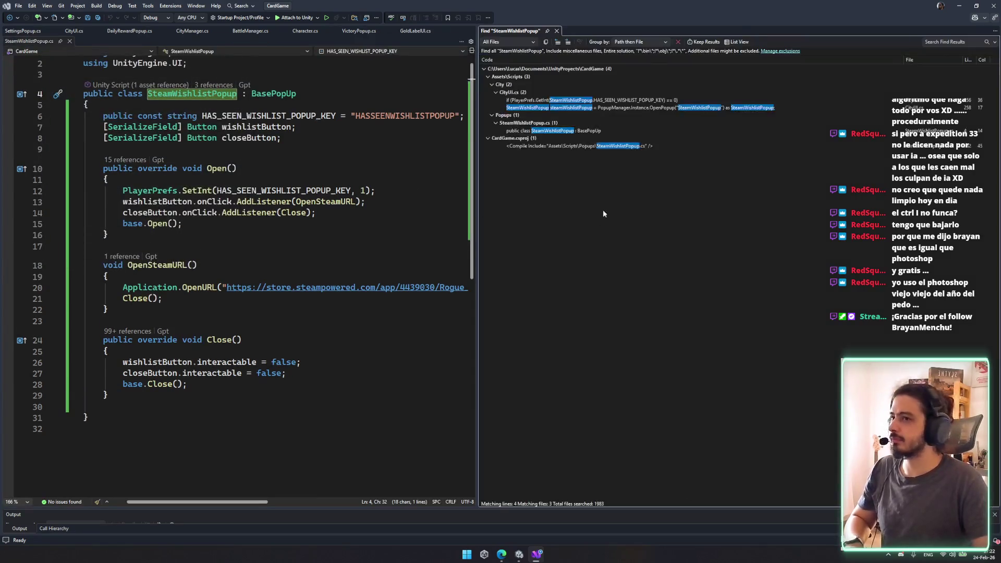
double_click(604, 108)
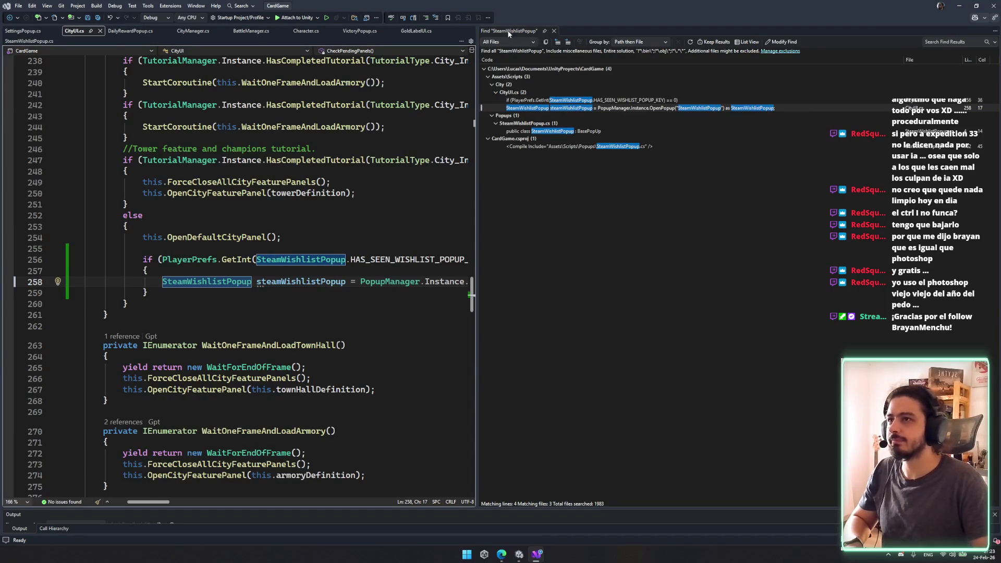
left_click(553, 31)
- Delete the wishlist popup if-block from CheckPendingPanels' else branch
scroll(389, 260, "up", 2)
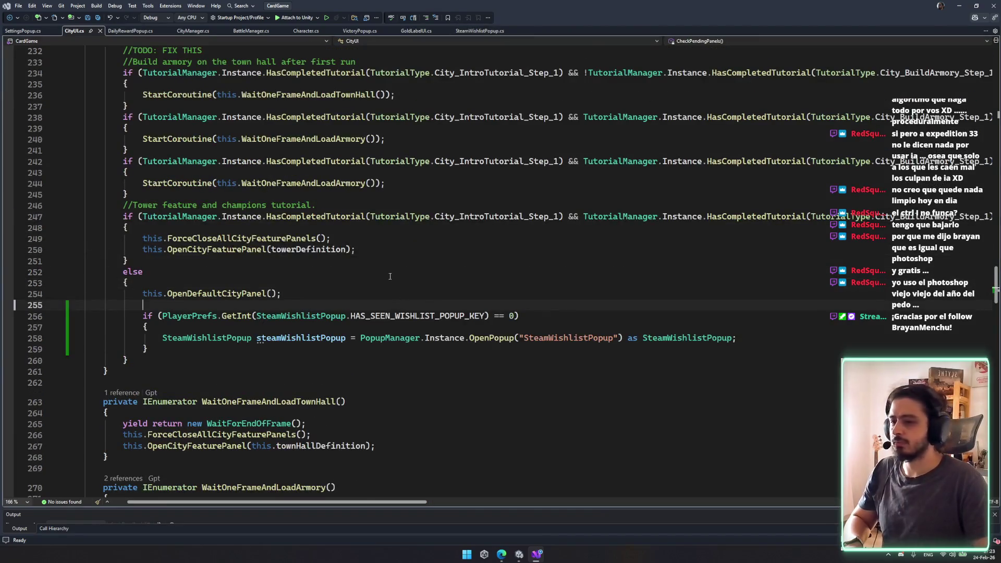
scroll(206, 277, "up", 4)
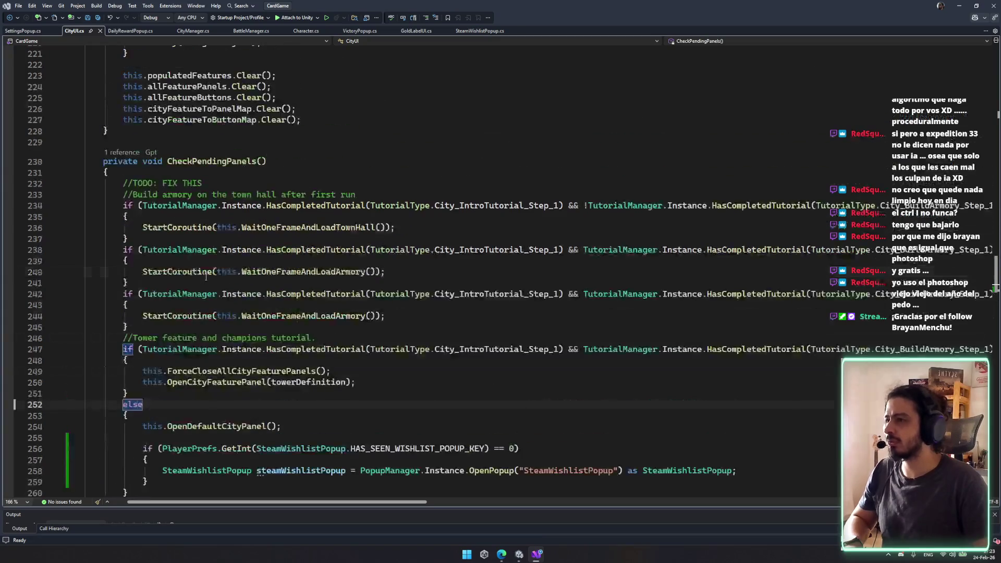
mouse_move(116, 203)
left_mouse_down()
mouse_move(229, 316)
mouse_move(233, 394)
left_mouse_up()
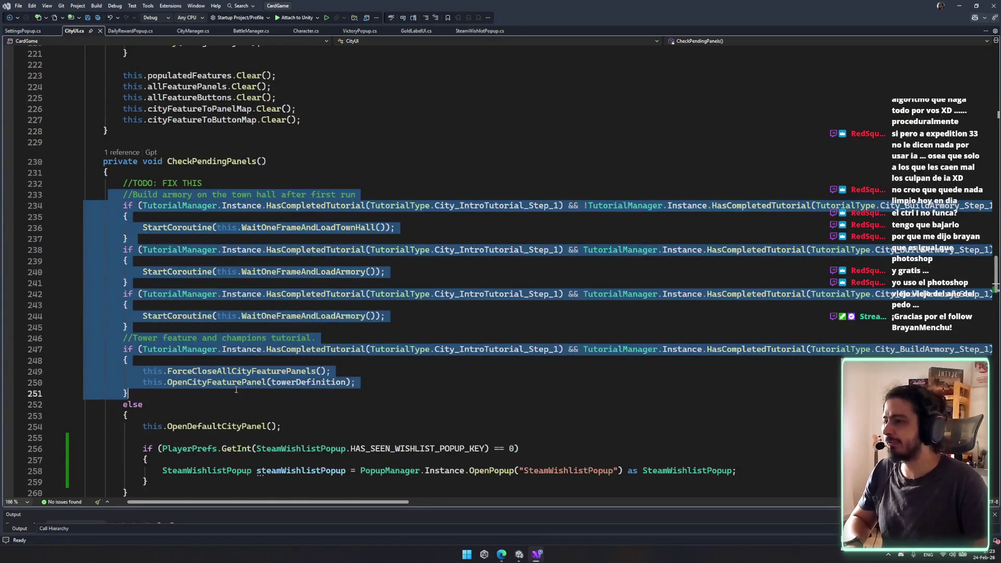
scroll(232, 394, "down", 3)
mouse_move(123, 249)
left_mouse_down()
mouse_move(134, 293)
mouse_move(210, 384)
left_mouse_up()
key("Delete")
left_click(351, 328)
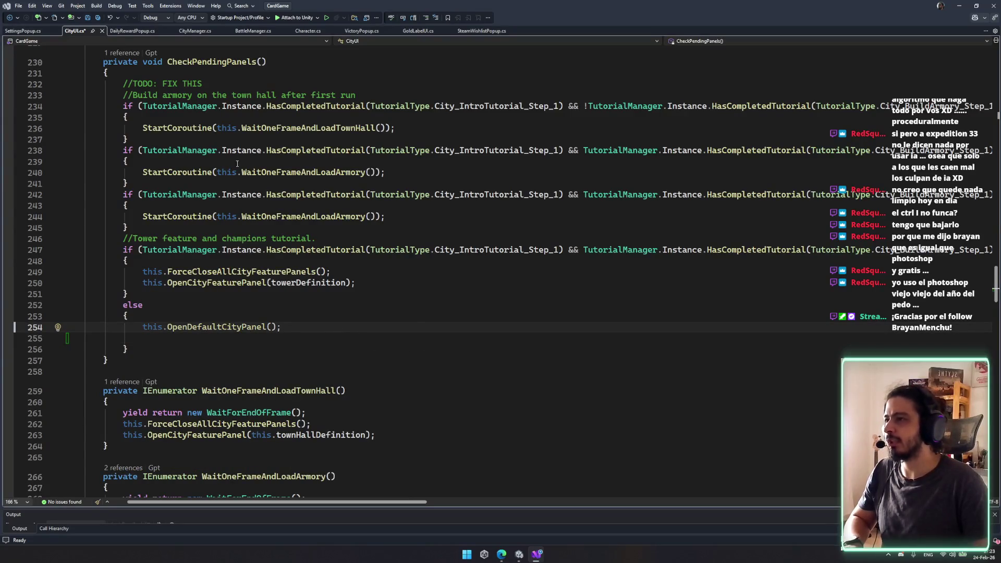
- Review the tutorial checks in CheckPendingPanels
scroll(163, 137, "down", 2)
scroll(163, 137, "up", 3)
left_click_drag(156, 150, 313, 272)
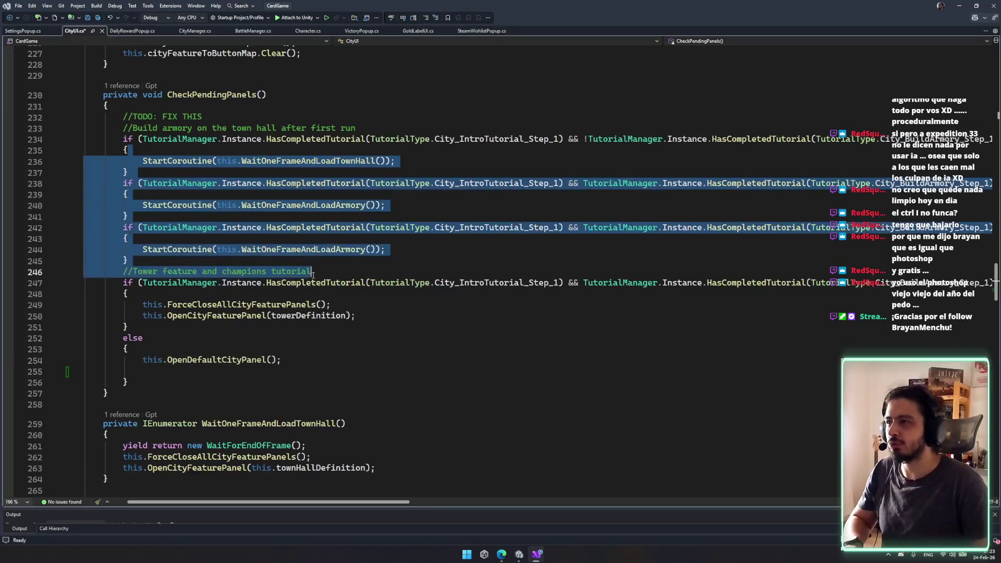
mouse_move(108, 271)
left_mouse_down()
mouse_move(346, 264)
mouse_move(351, 275)
left_mouse_up()
left_click(313, 349)
scroll(235, 365, "down", 2)
scroll(209, 394, "up", 2)
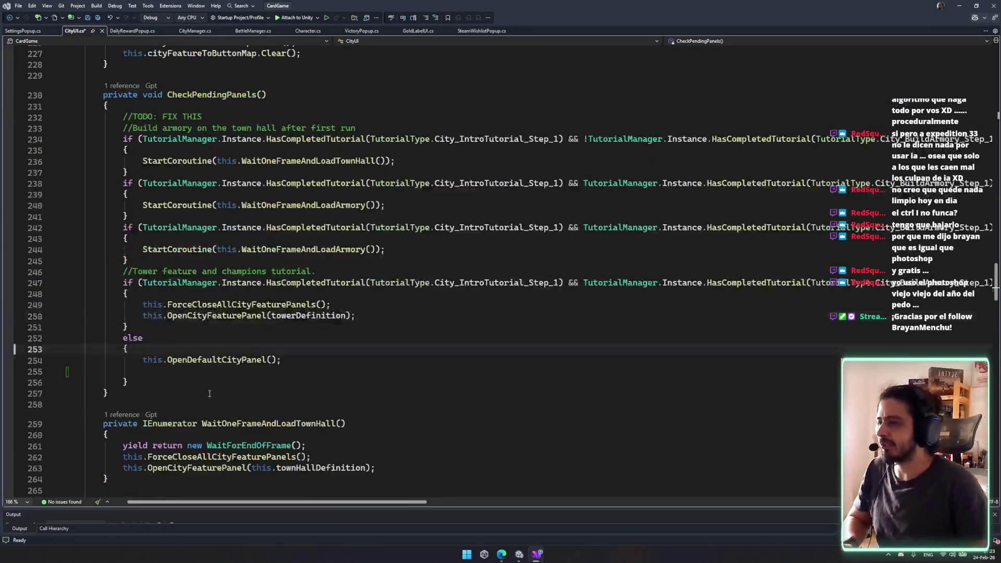
- Paste the wishlist popup if-block before the method's closing brace and save
left_click(188, 383)
key("Return")
key("Return")
type("if (PlayerPrefs.GetInt(SteamWishlistPopup.HAS_SEEN_WISHLIST_POPUP_KEY) == 0)         {             SteamWishlistPopup steamWishlistPopup = PopupManager.Instance.OpenPopup(\"SteamWishlistPopup\") as SteamWishlistPopup;         }")
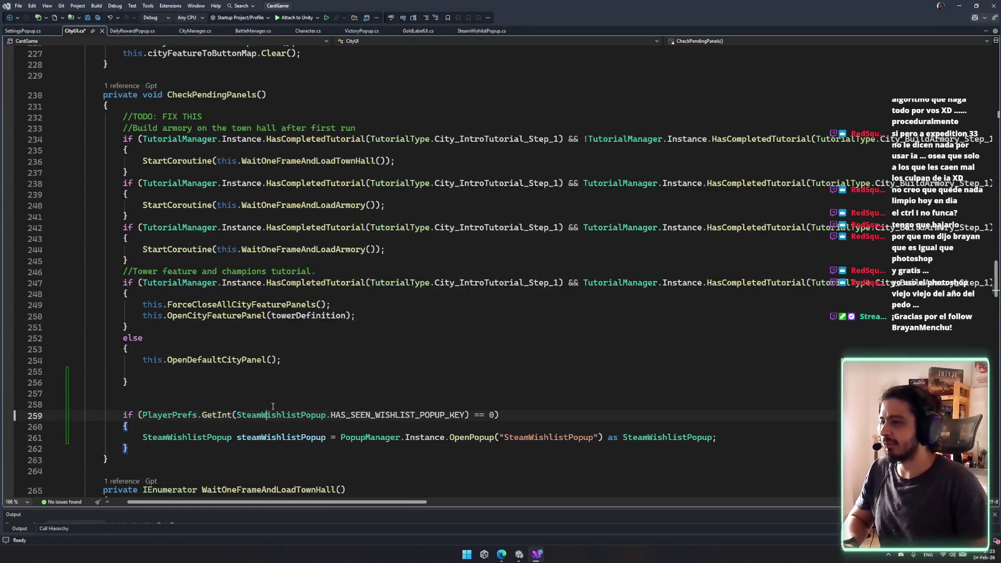
left_click(484, 416)
left_click(143, 361)
key("Down")
key("BackSpace")
left_click(139, 405)
key("ctrl+s")
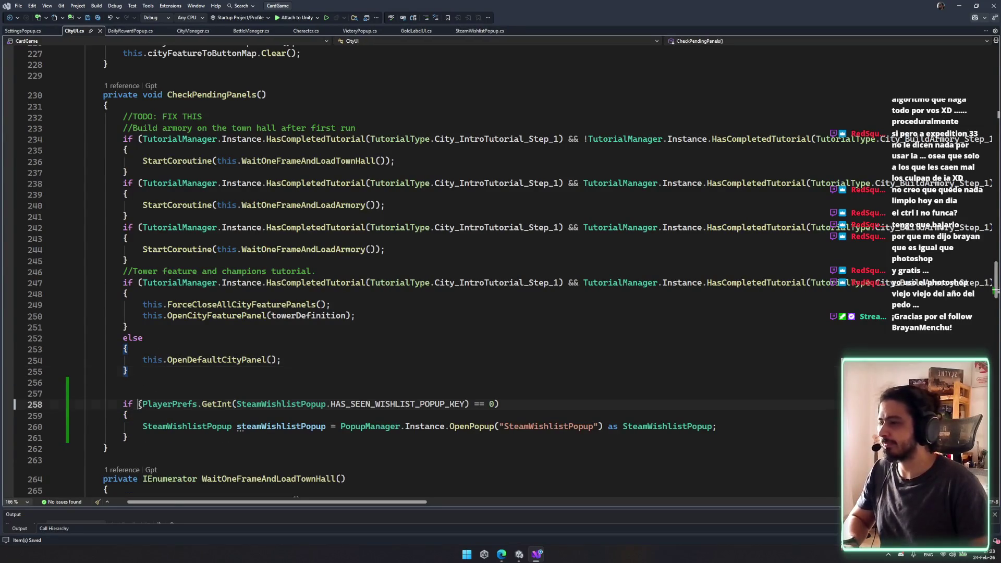
- Prefix the popup condition with (TutorialManager.Instance.TutorialActive &&
double_click(303, 228)
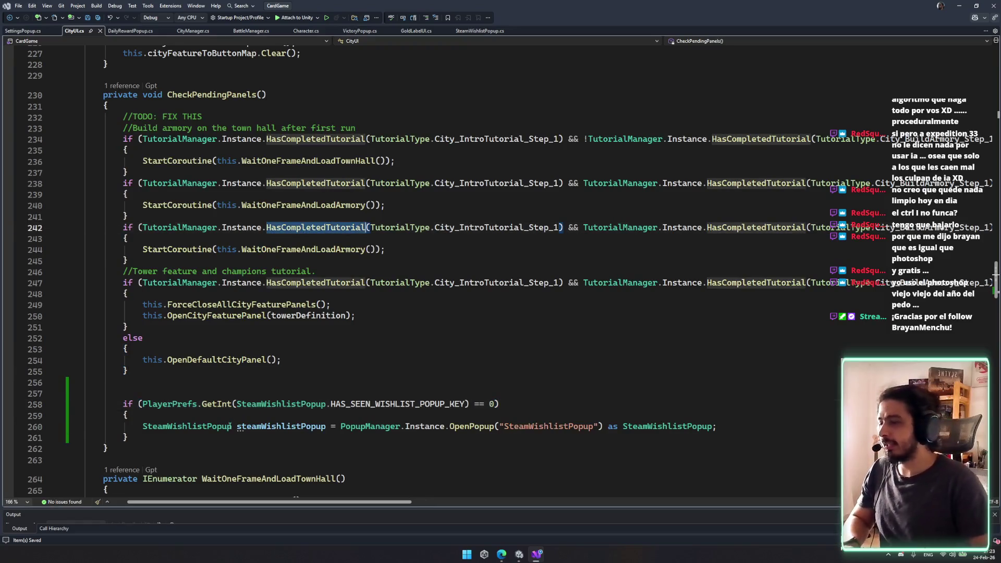
left_click(146, 406)
type("(T")
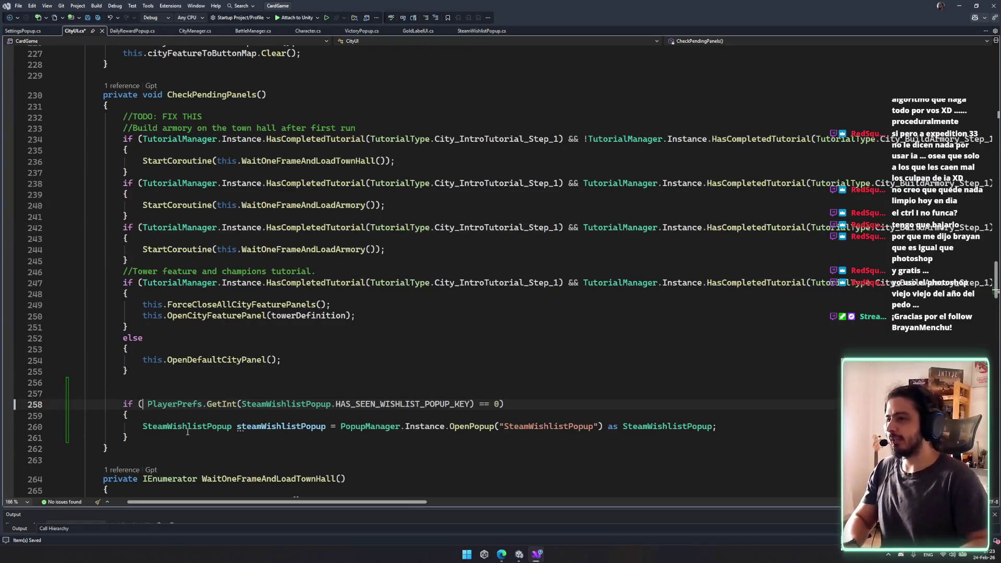
type("utorial")
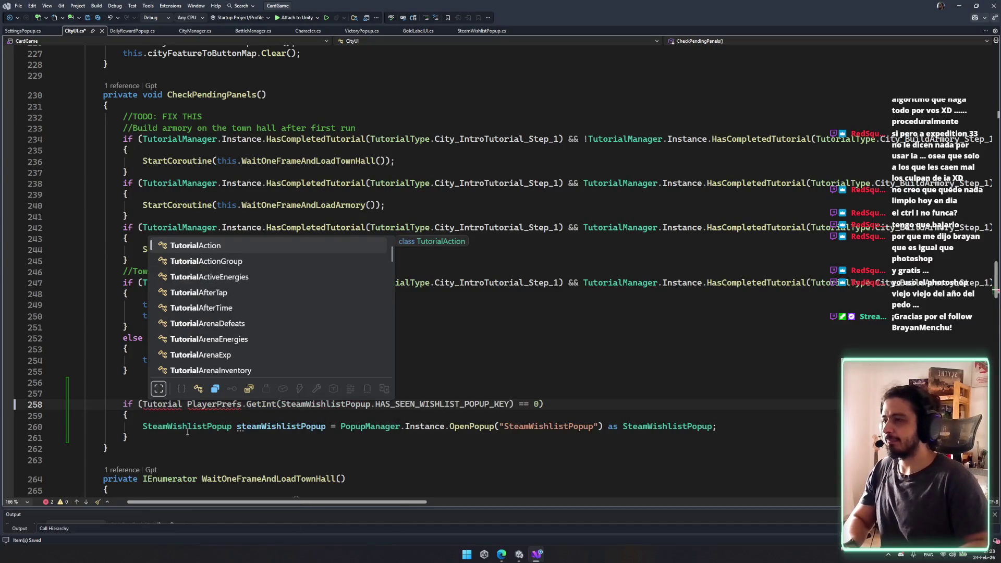
type("Manager.Instance.")
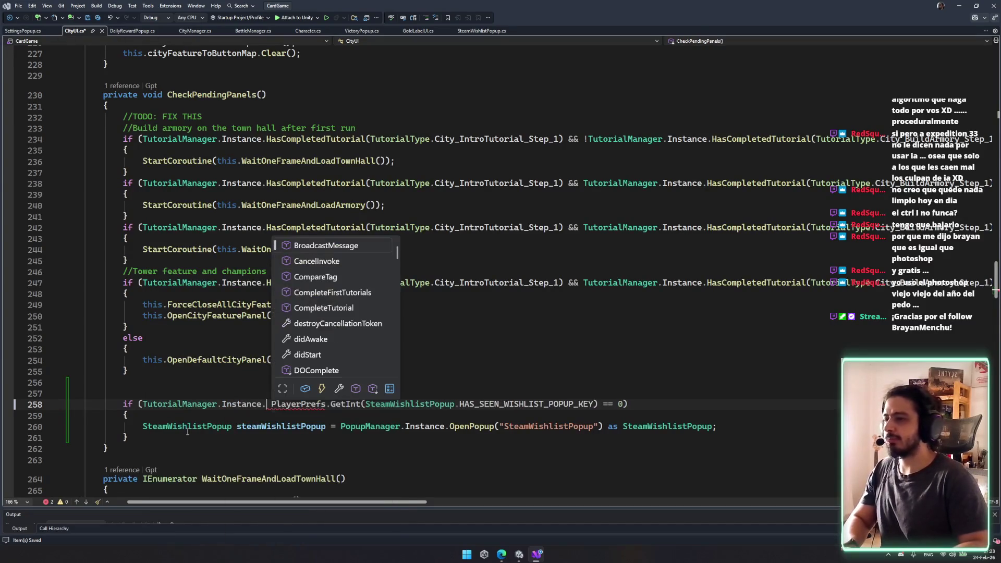
type("Tut")
key("Tab")
type("|&&")
key("ctrl+s")
key("Up")
key("Up")
key("Up")
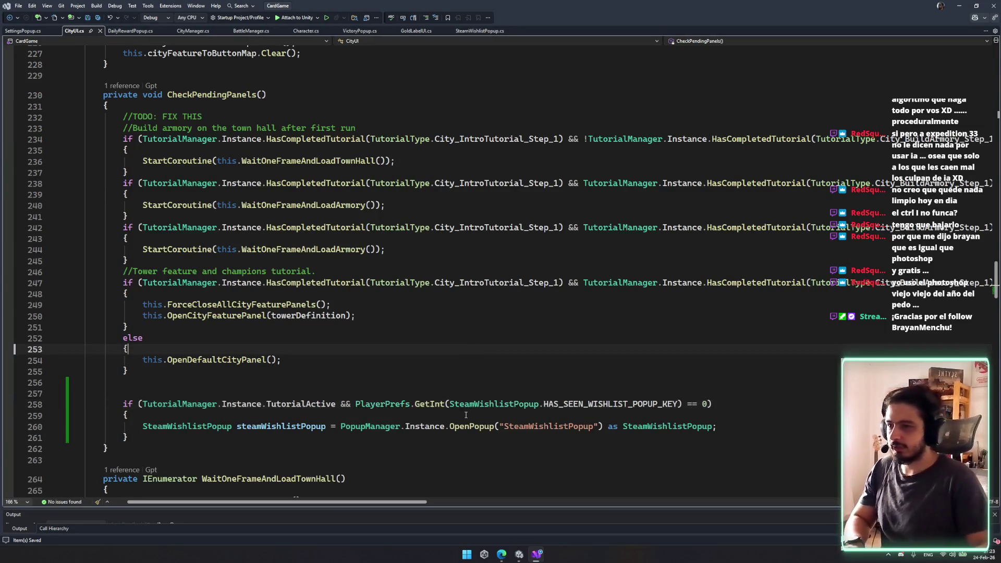
- Insert true)// to comment out the PlayerPrefs seen-before check, and save
left_click(356, 405)
type("true)")
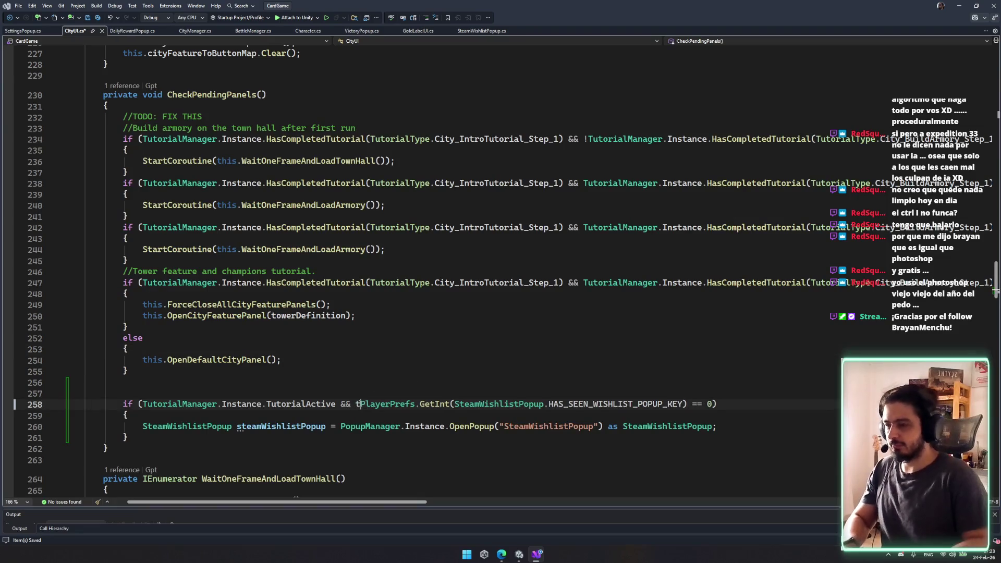
type("//")
key("ctrl+s")
key("Down")
left_click(369, 452)
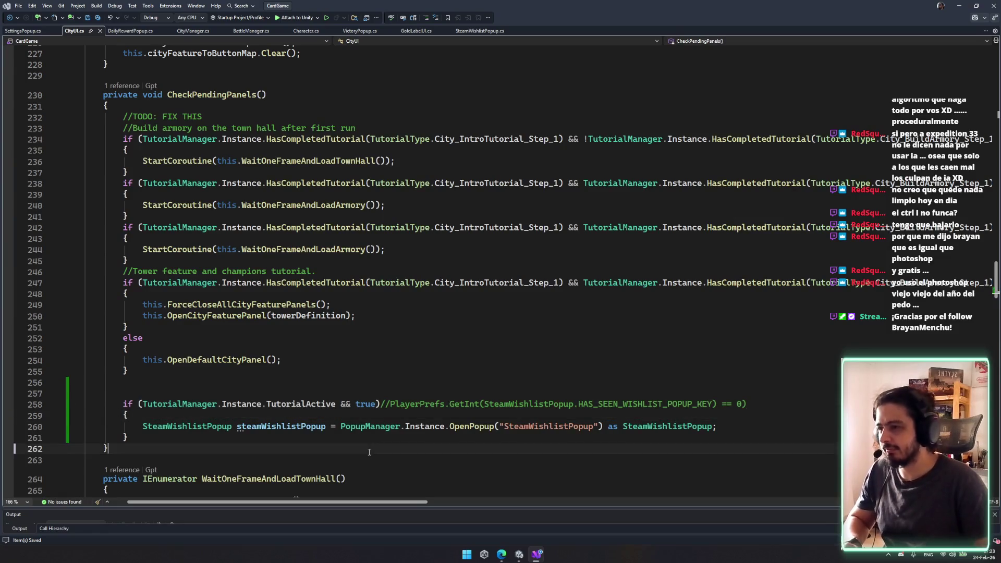
- Invert the condition to !TutorialManager.Instance.TutorialActive and save
double_click(359, 405)
left_click(142, 405)
type("!")
key("ctrl+s")
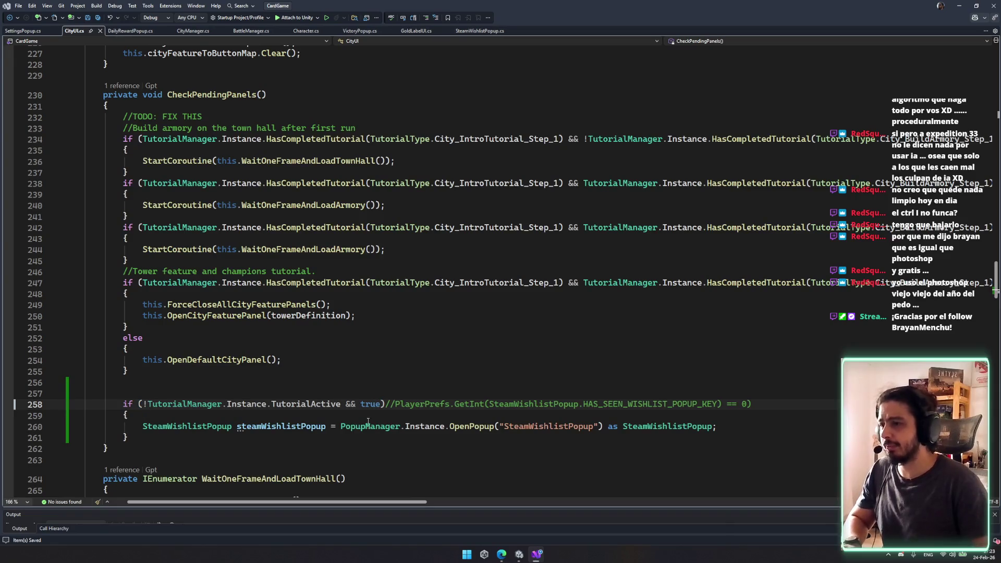
key("Down")
key("Down")
key("Down")
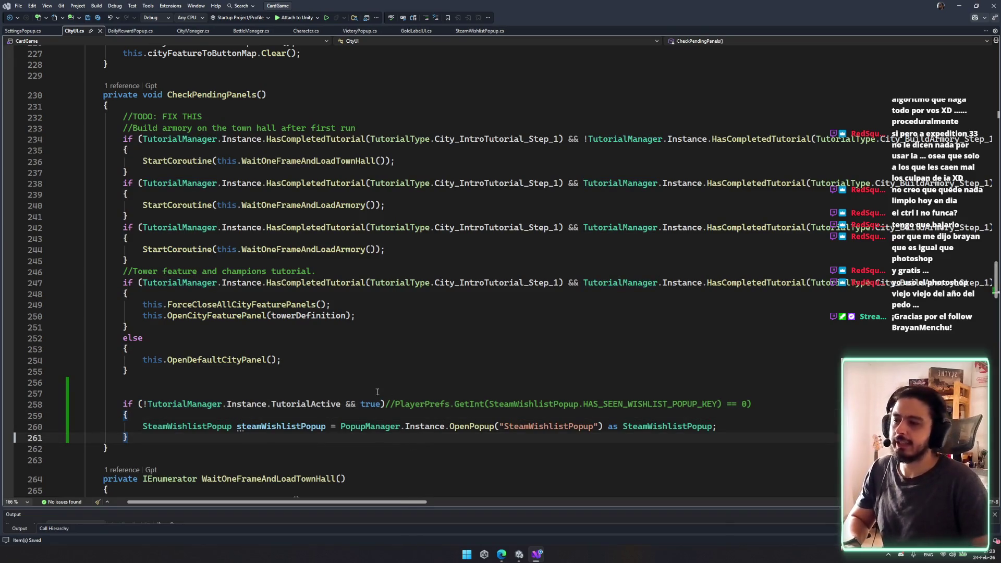
left_click(398, 461)
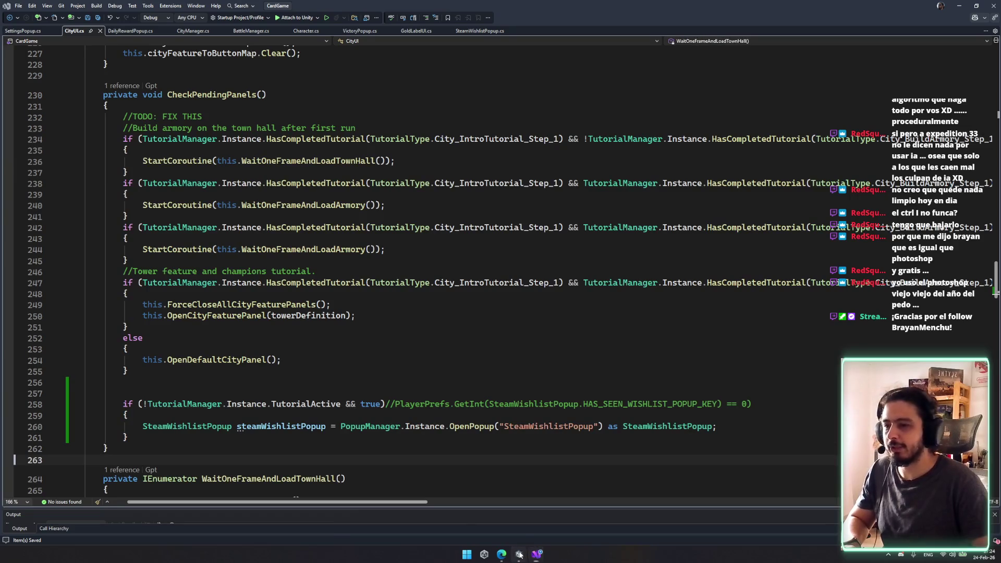
- Recompile in Unity, play from the title screen into the city, and see Daily Rewards with WISHLIST
left_click(520, 553)
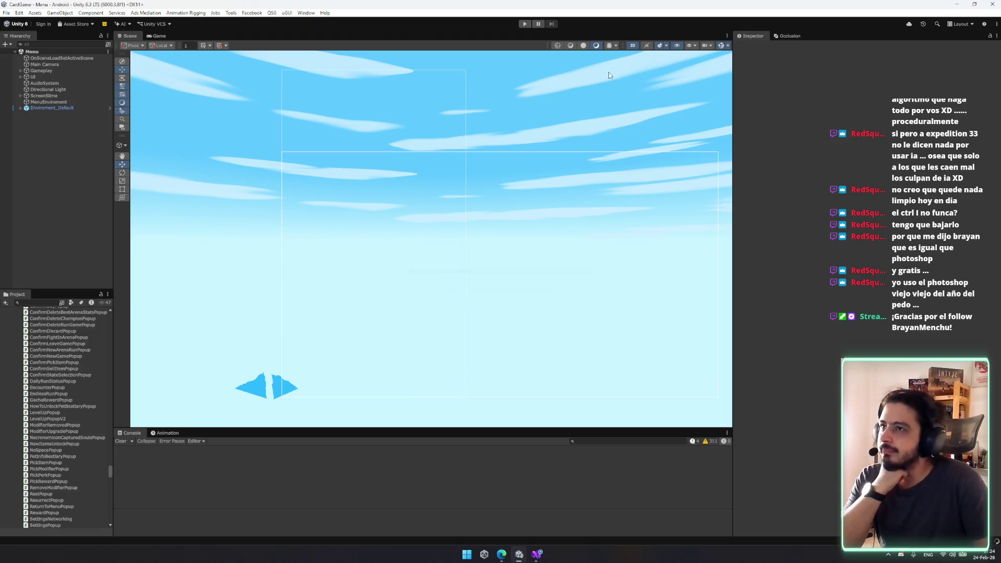
left_click(526, 25)
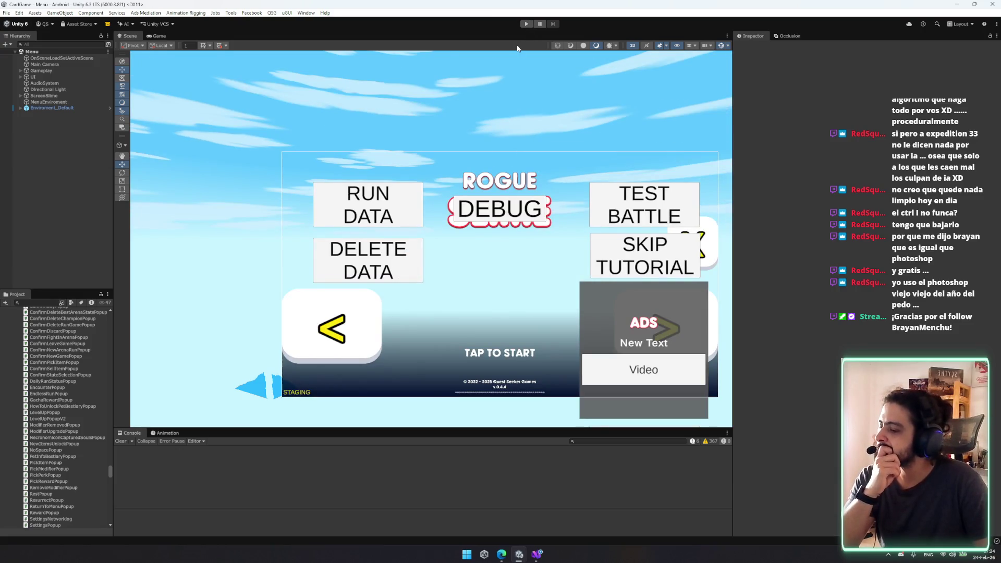
left_click(526, 24)
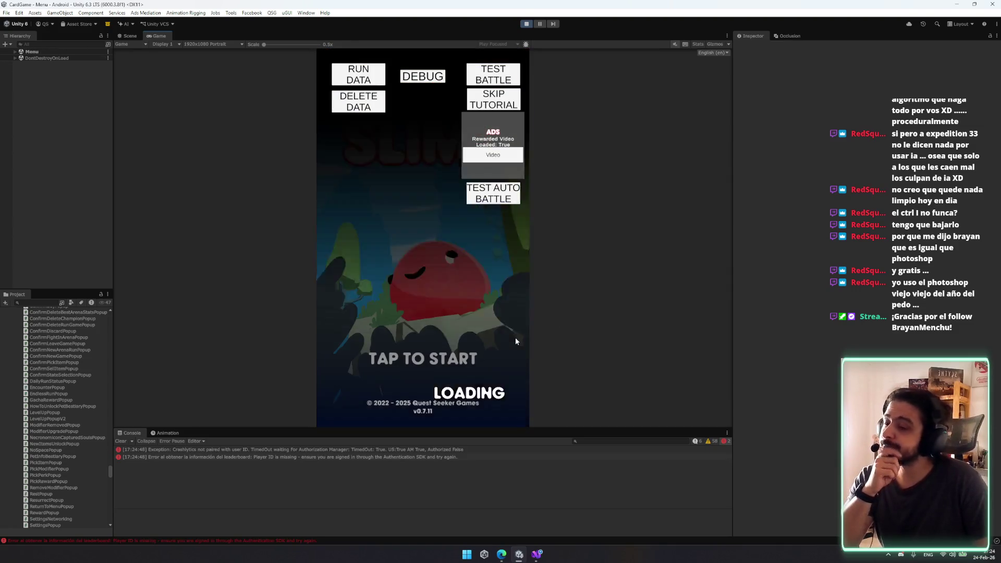
left_click(443, 328)
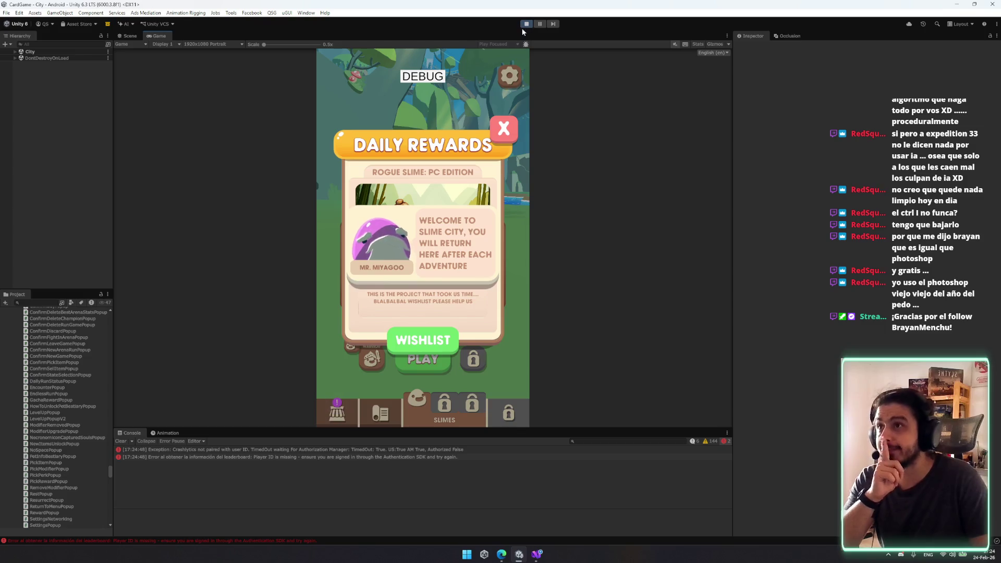
- Back in CityUI.cs, check WaitOneFrameAndLoadTownHall and add a blank line after the armory block
left_click(536, 557)
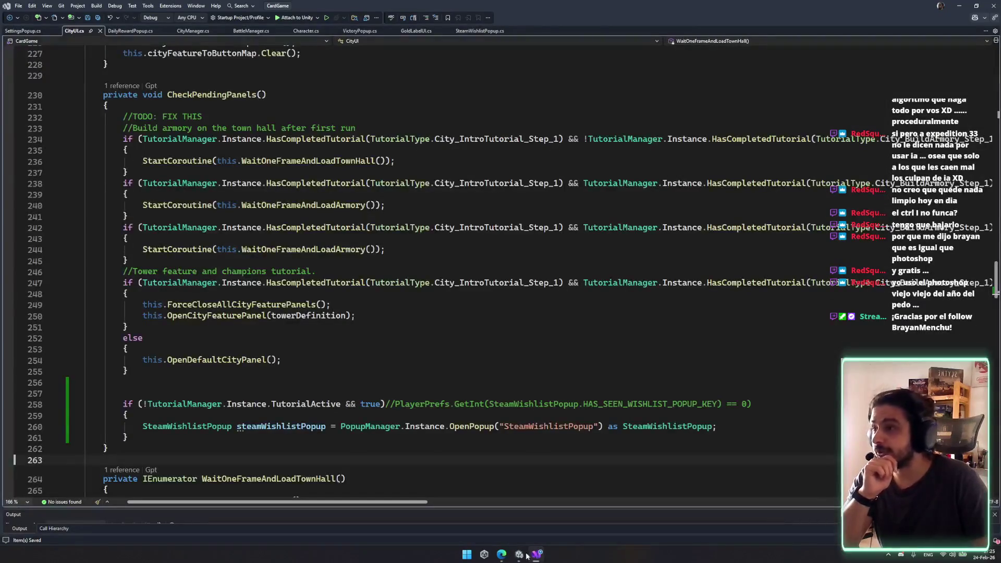
left_click_drag(236, 394, 415, 420)
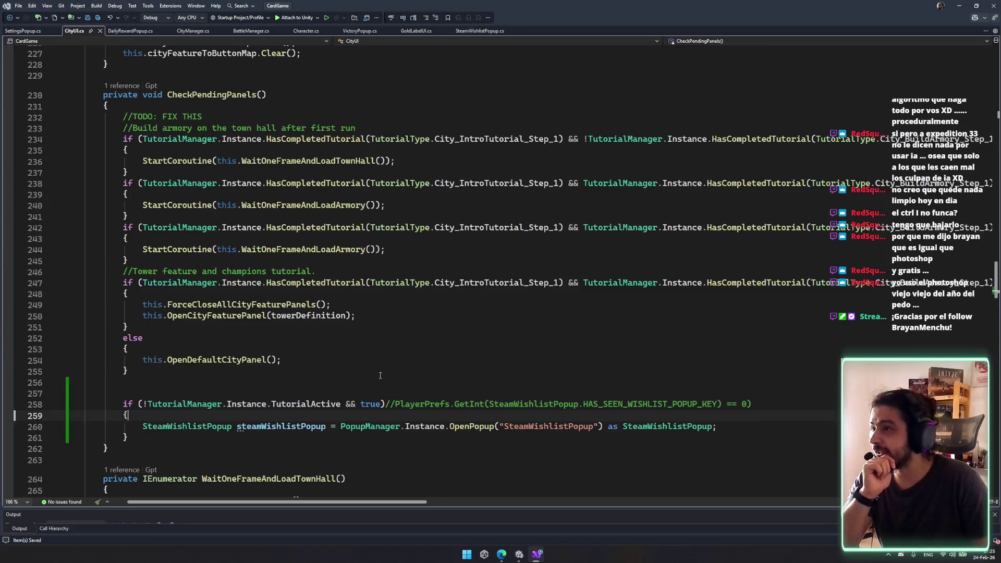
left_click_drag(216, 249, 130, 260)
left_click(131, 261)
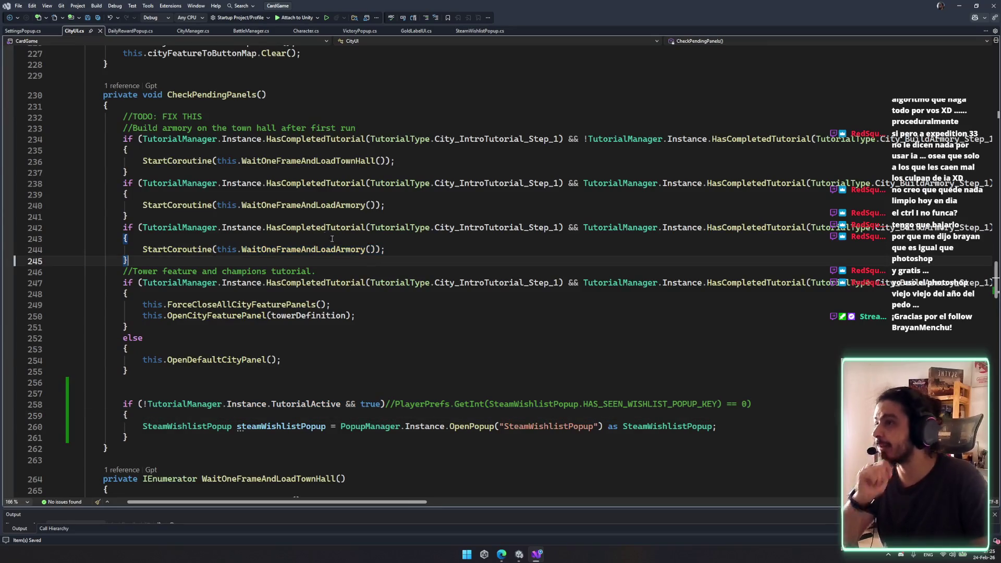
double_click(313, 160)
scroll(299, 425, "down", 3)
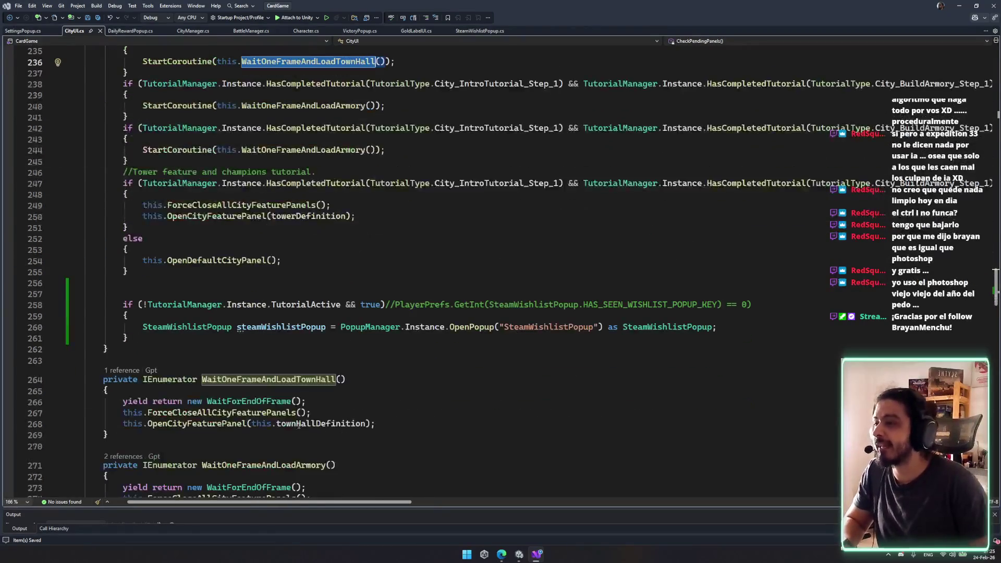
mouse_move(307, 401)
left_mouse_down()
mouse_move(334, 380)
mouse_move(320, 392)
left_mouse_up()
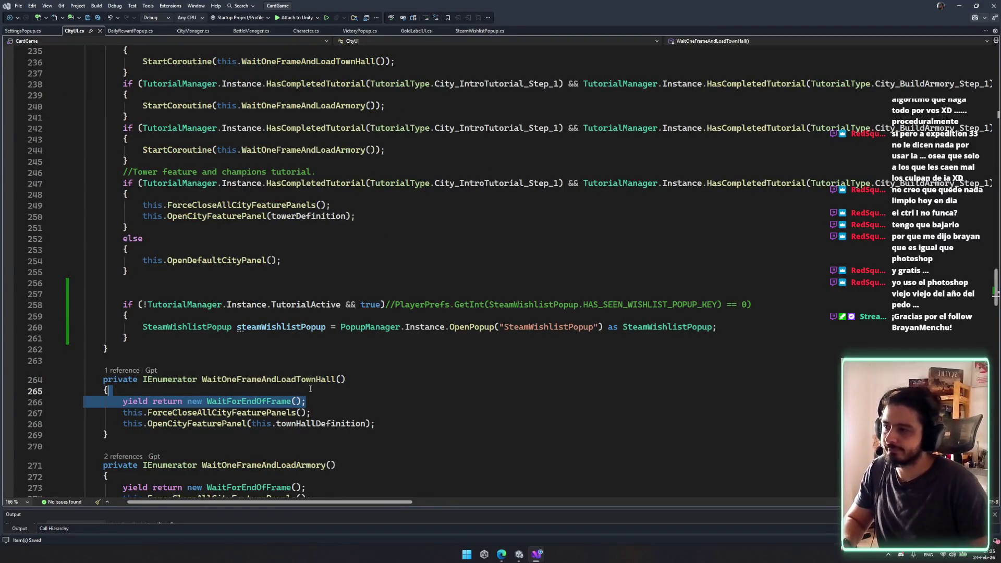
scroll(311, 389, "up", 8)
scroll(259, 385, "down", 6)
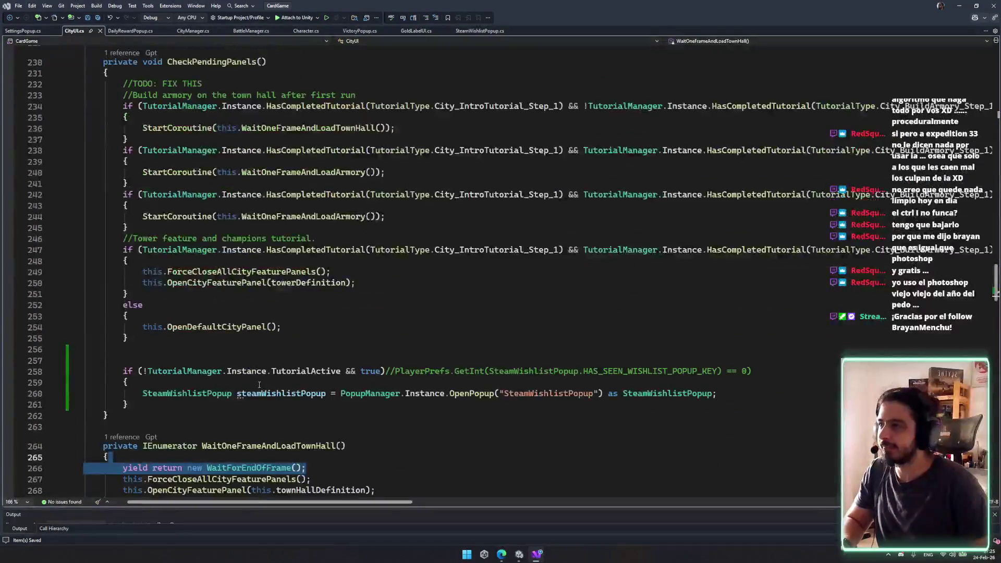
left_click(152, 228)
key("Return")
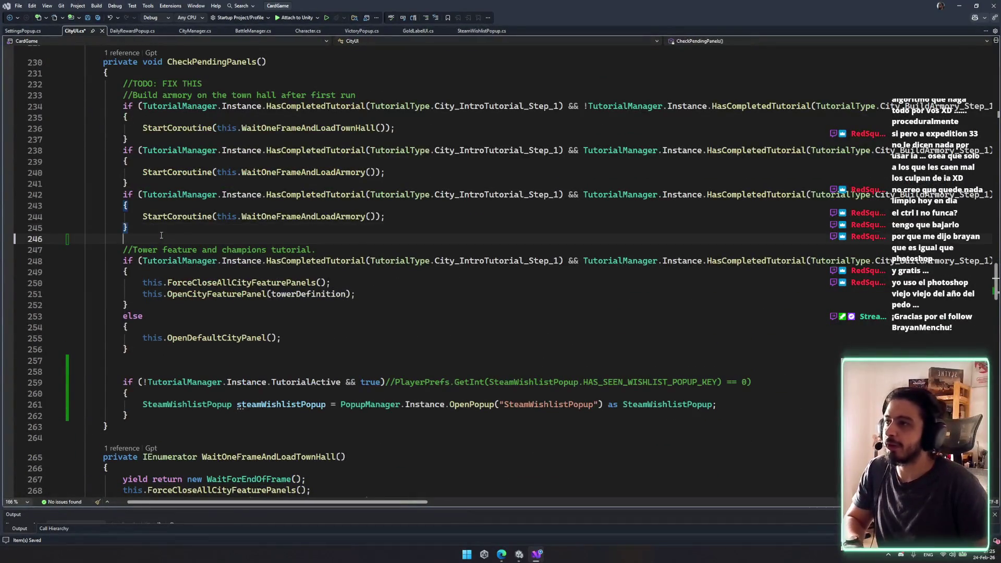
- Remove the tutorial-active condition from the wishlist popup check in CheckPendingPanels and save
mouse_move(132, 95)
left_mouse_down()
mouse_move(263, 83)
mouse_move(99, 73)
mouse_move(113, 62)
left_mouse_up()
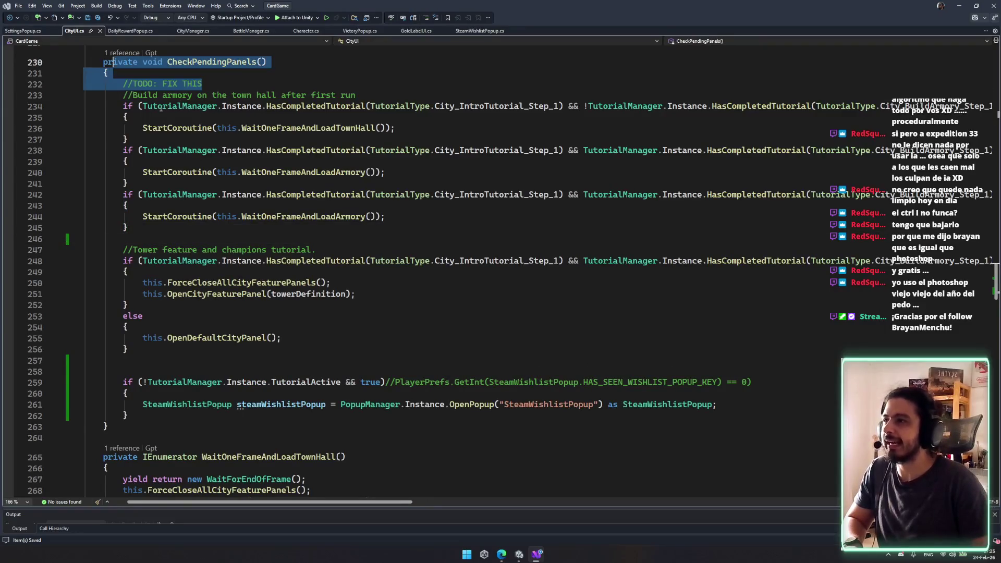
left_click(87, 107)
left_click(87, 134)
scroll(293, 142, "down", 9)
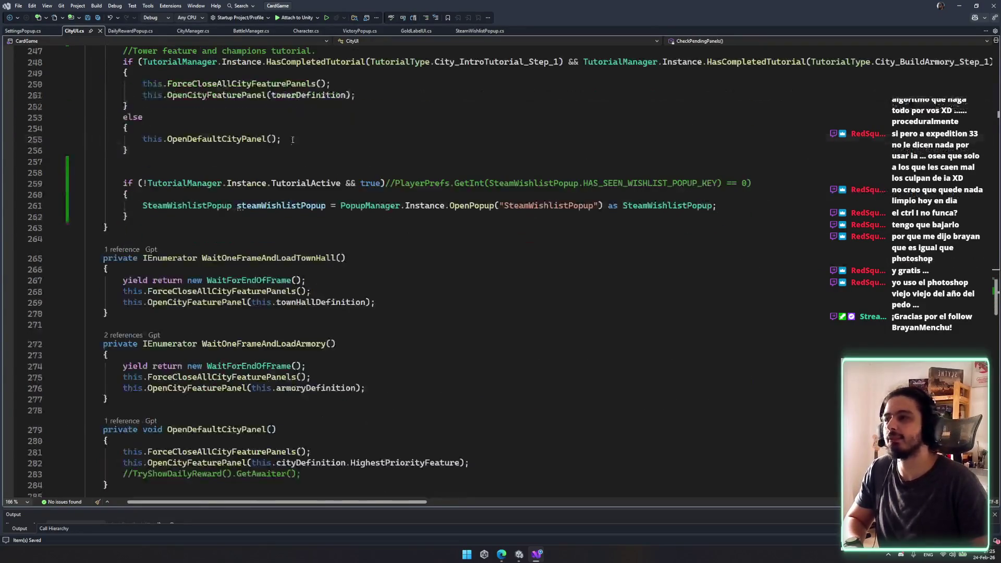
scroll(293, 143, "up", 3)
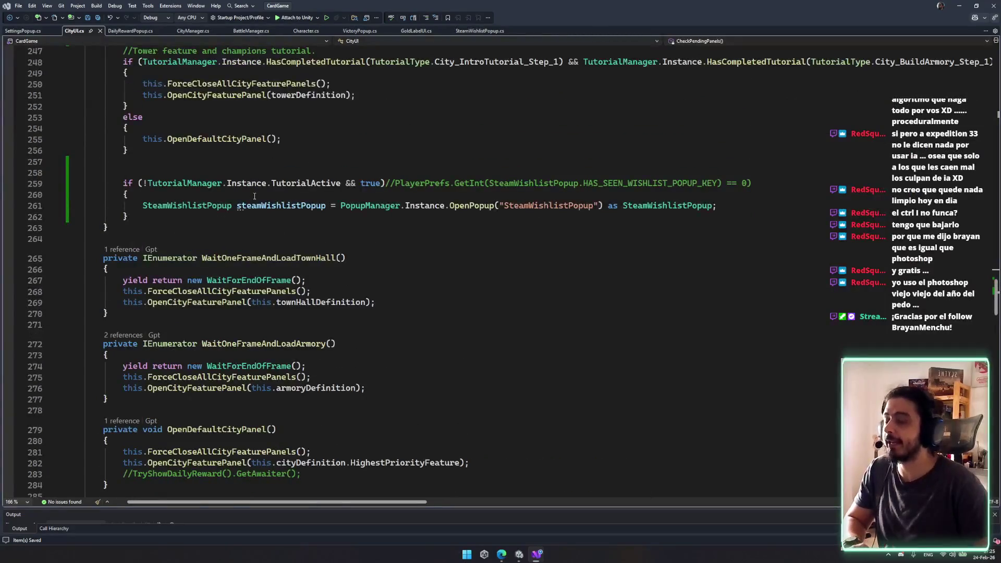
left_click_drag(394, 184, 138, 183)
key("BackSpace")
type("(")
key("ctrl+s")
- Review the wishlist popup if-block and jump to the OpenCityFeaturePanel definition
left_click(442, 162)
scroll(443, 167, "up", 5)
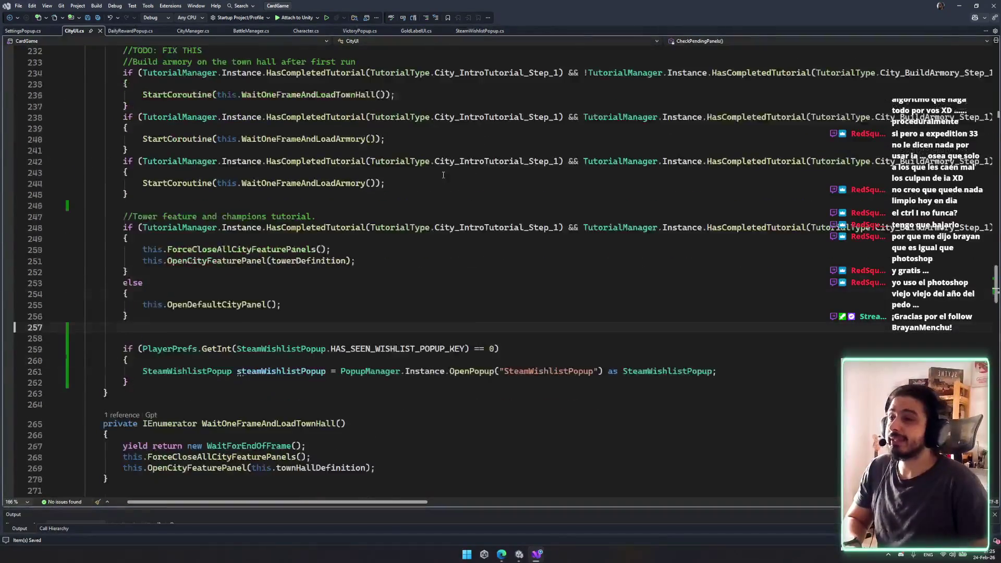
scroll(443, 175, "down", 10)
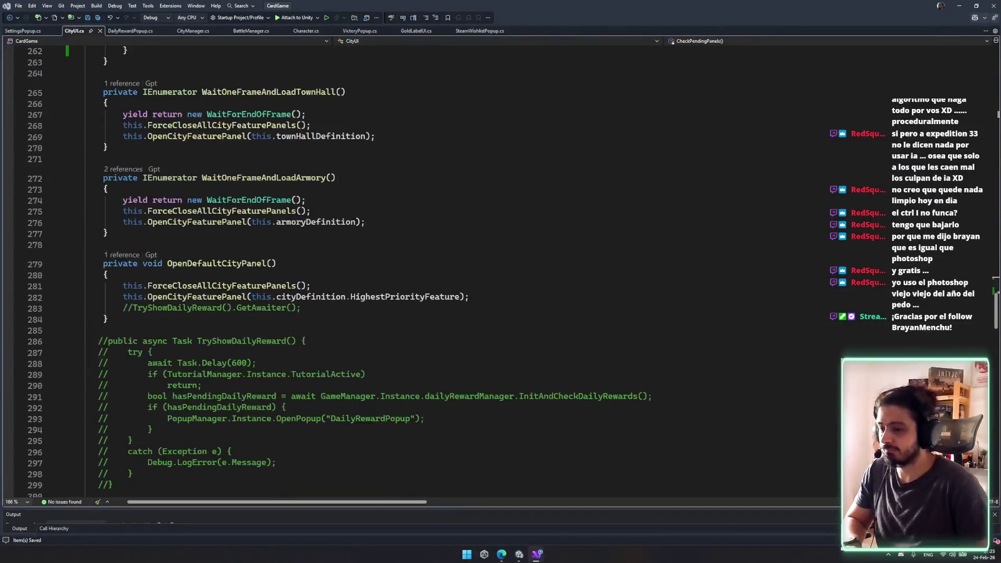
scroll(304, 341, "down", 8)
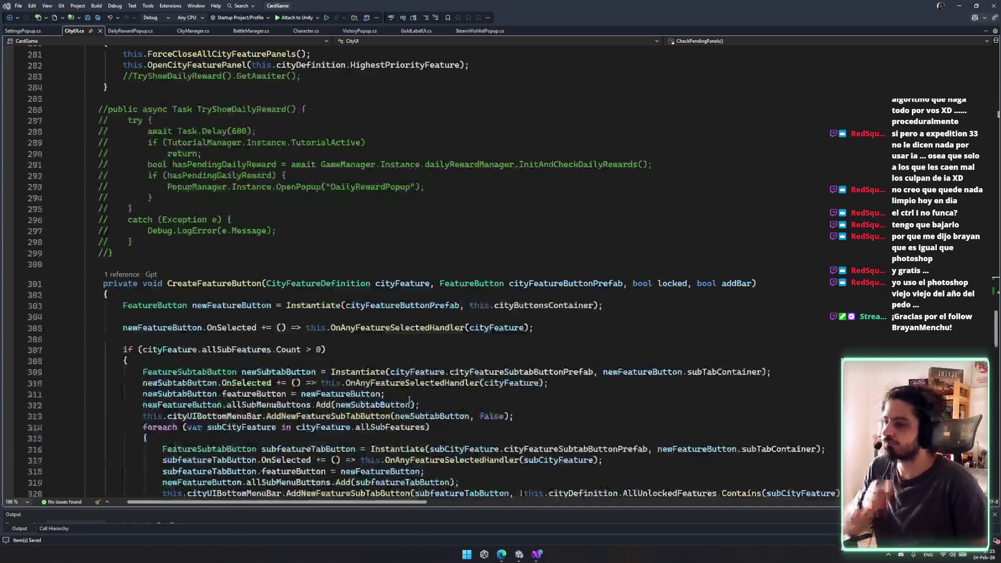
scroll(304, 341, "up", 12)
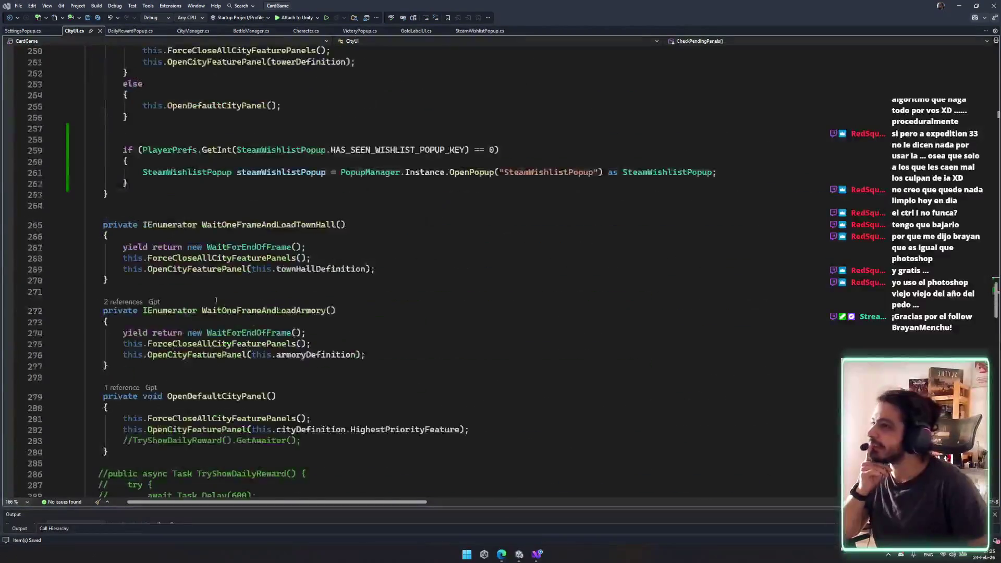
left_click(218, 106)
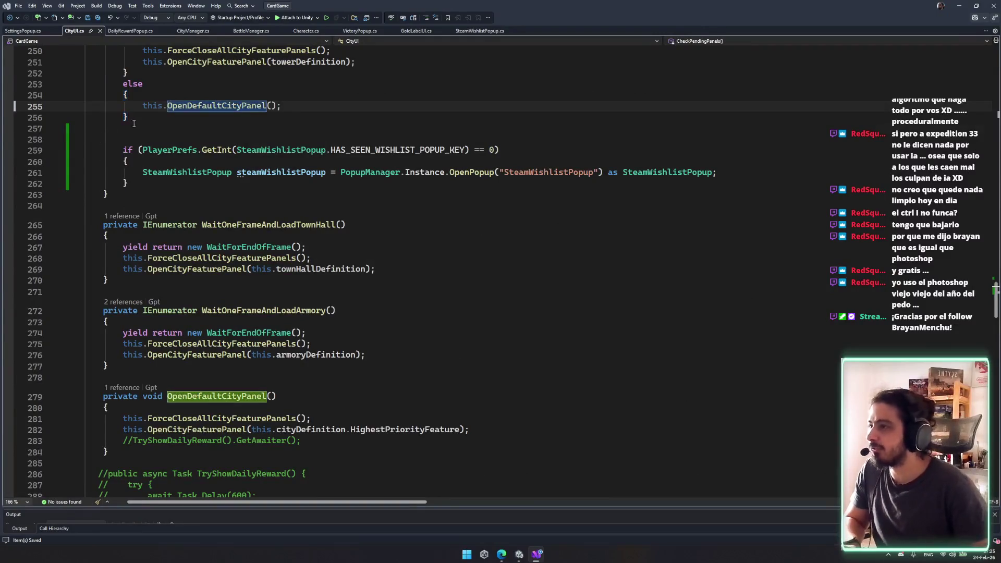
left_click_drag(125, 129, 174, 187)
left_click(228, 430)
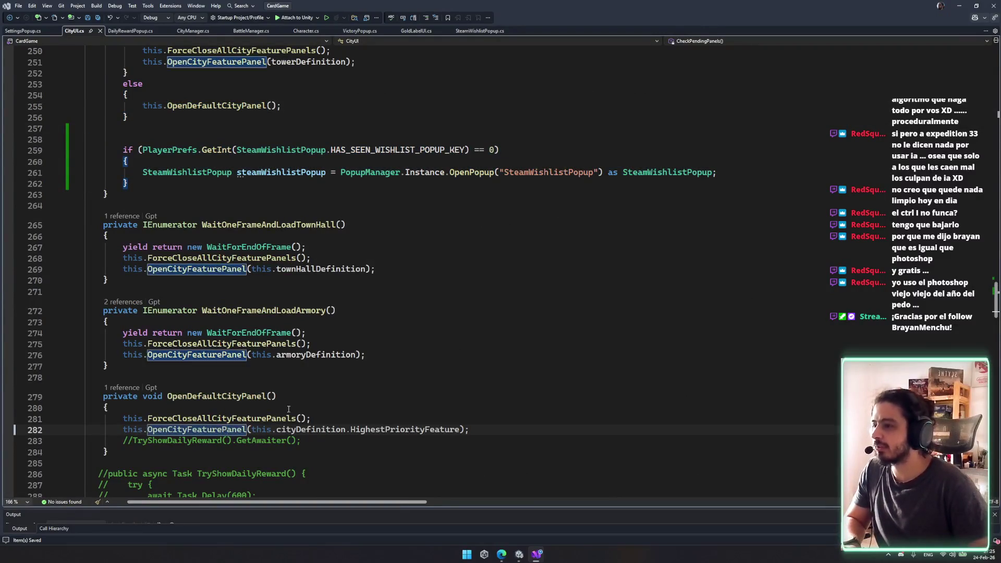
left_click(227, 419)
left_click(227, 430)
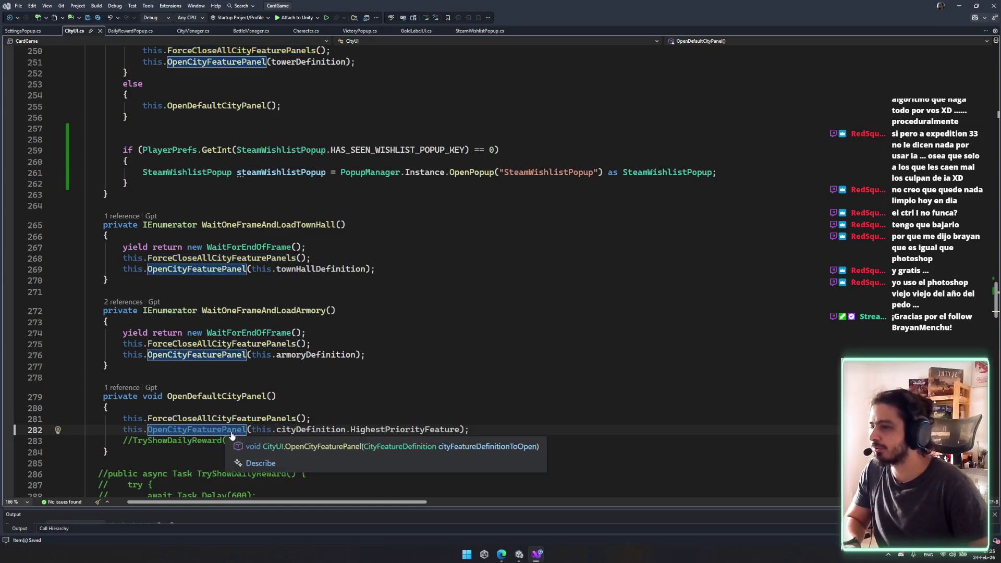
key("F12")
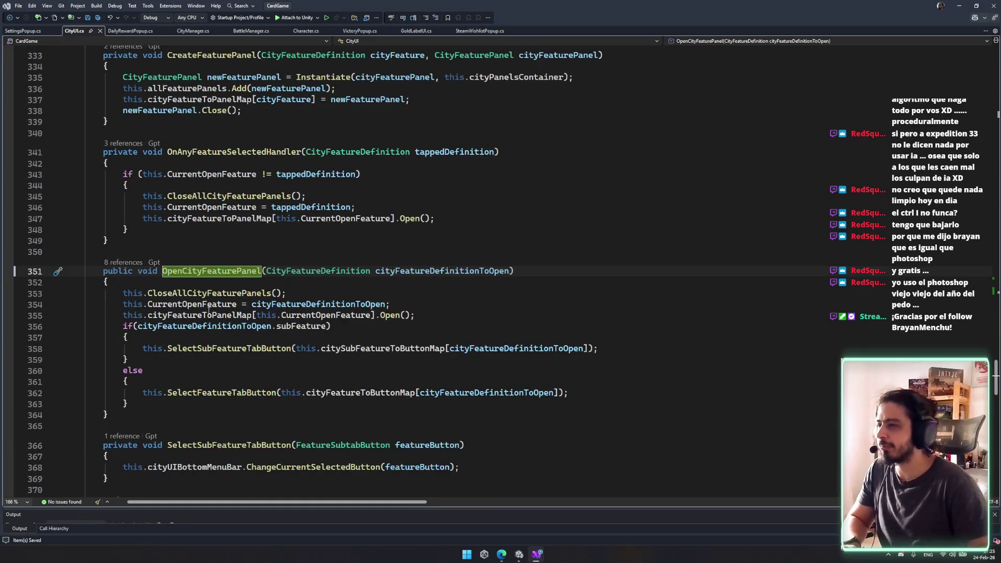
- Inspect the SelectSubFeatureTabButton references, zooming the editor out
scroll(208, 311, "down", 5)
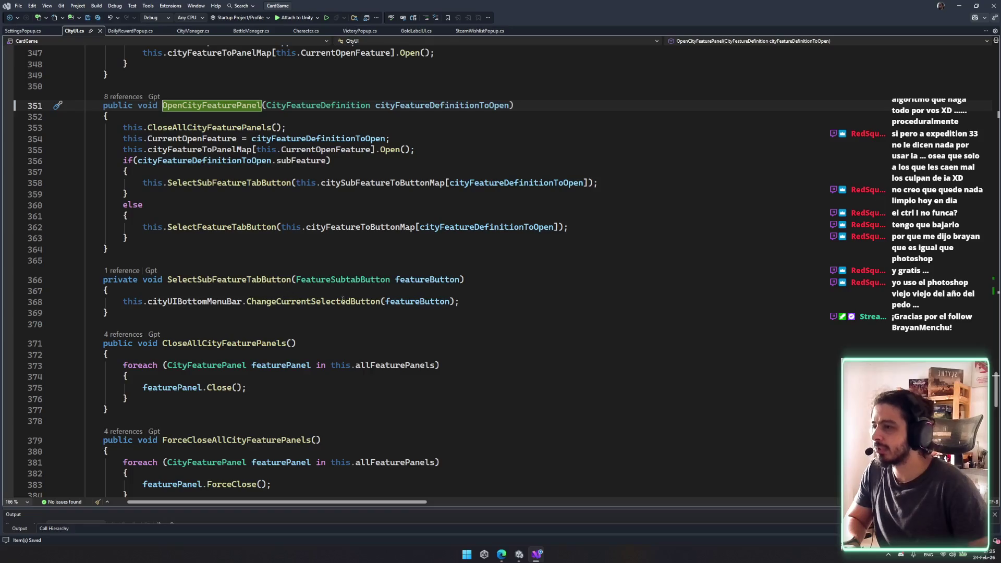
scroll(274, 296, "up", 5)
scroll(250, 261, "down", 3)
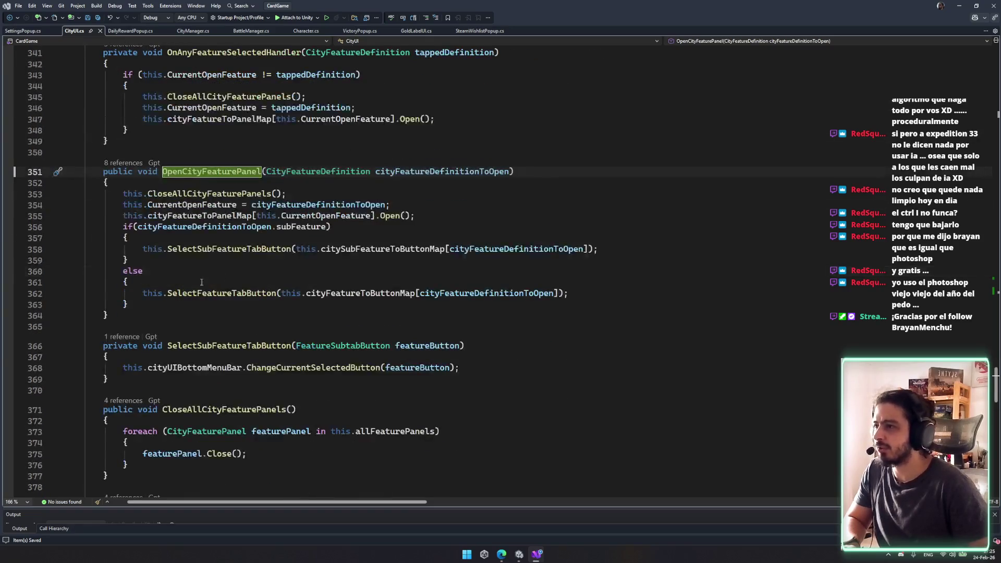
left_click(261, 249)
key("ctrl+minus")
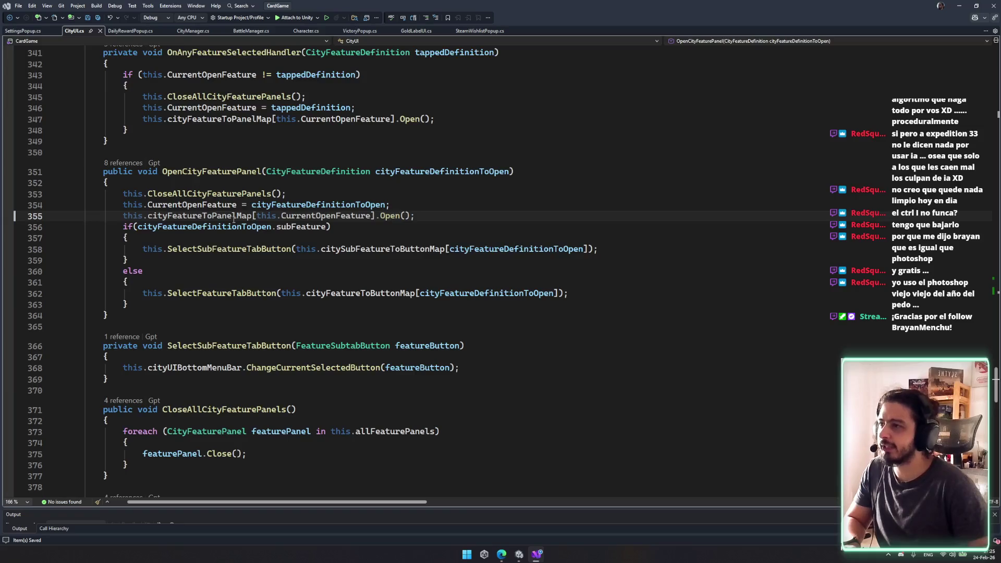
scroll(238, 244, "down", 3)
left_click(181, 155)
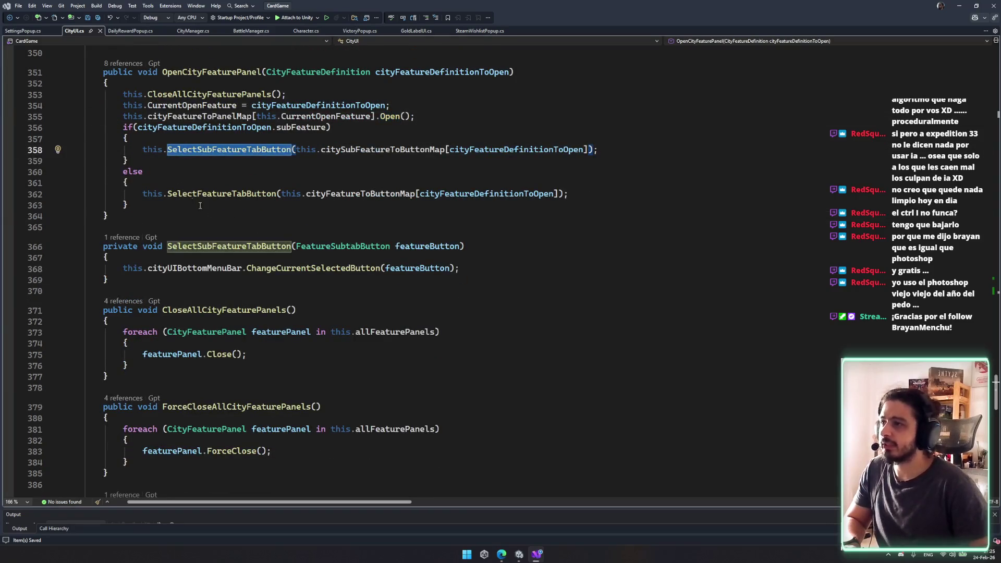
scroll(289, 284, "down", 8)
scroll(292, 288, "up", 20)
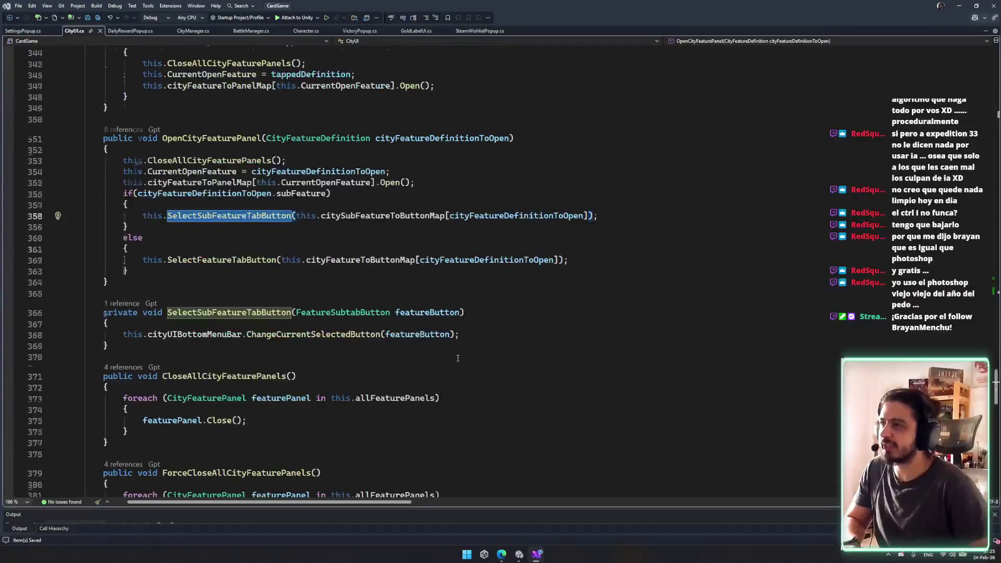
scroll(439, 353, "up", 20)
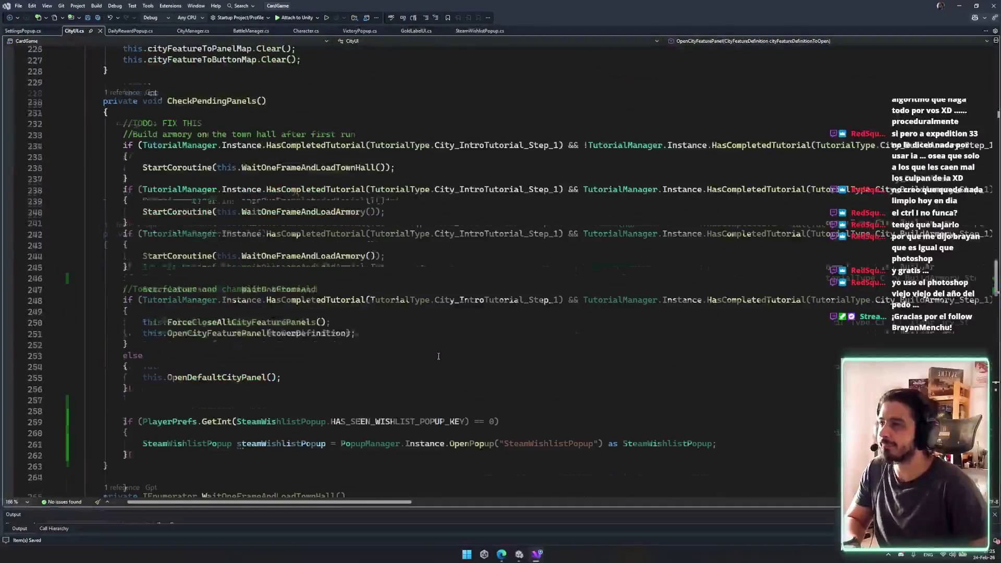
scroll(354, 357, "up", 20)
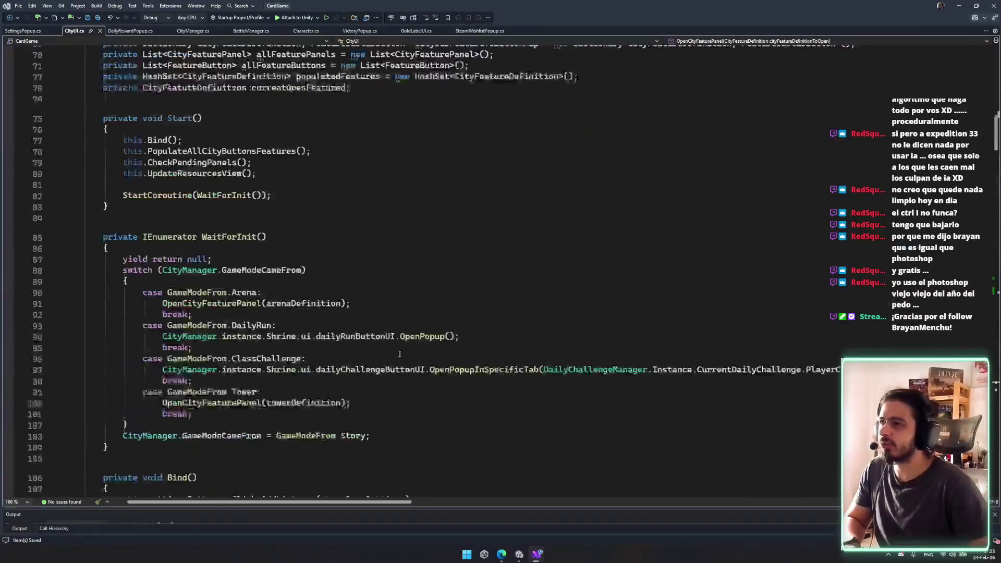
- Trace OnCityFeaturesPopulated and the GameModeCameFrom switch cases in the WaitForInit coroutine
double_click(251, 180)
scroll(364, 279, "down", 2)
scroll(364, 280, "down", 7)
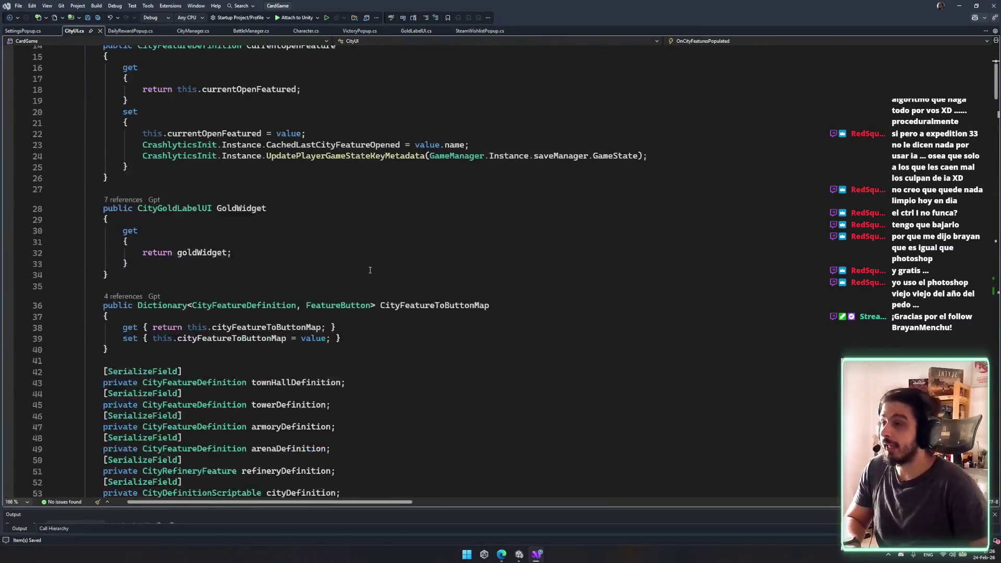
scroll(352, 249, "down", 7)
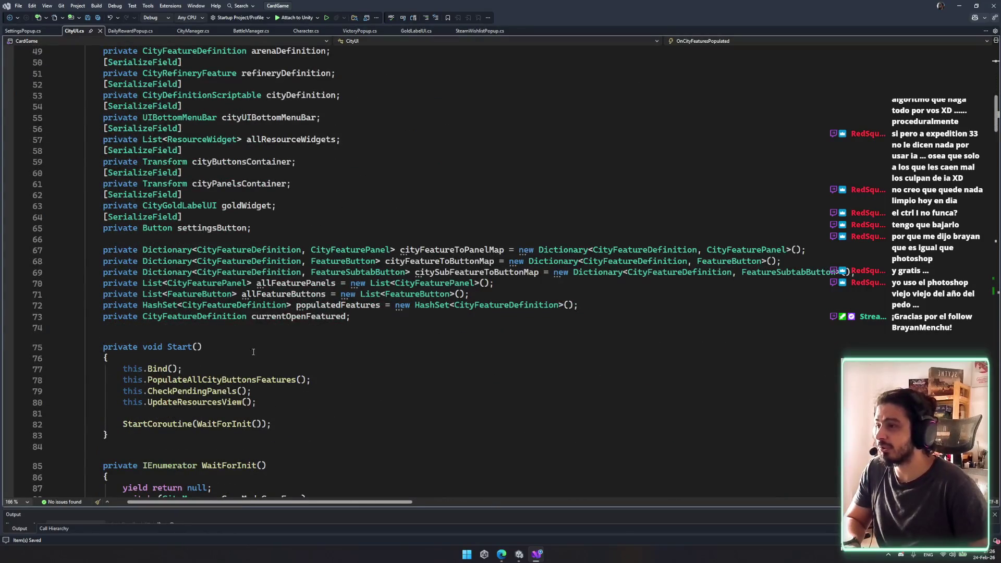
left_click(261, 424)
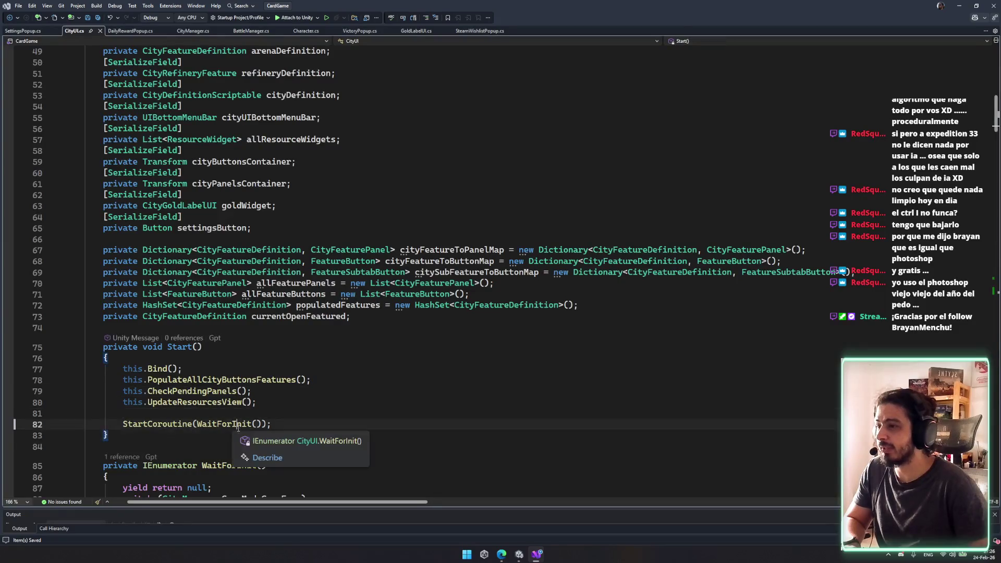
scroll(391, 407, "down", 6)
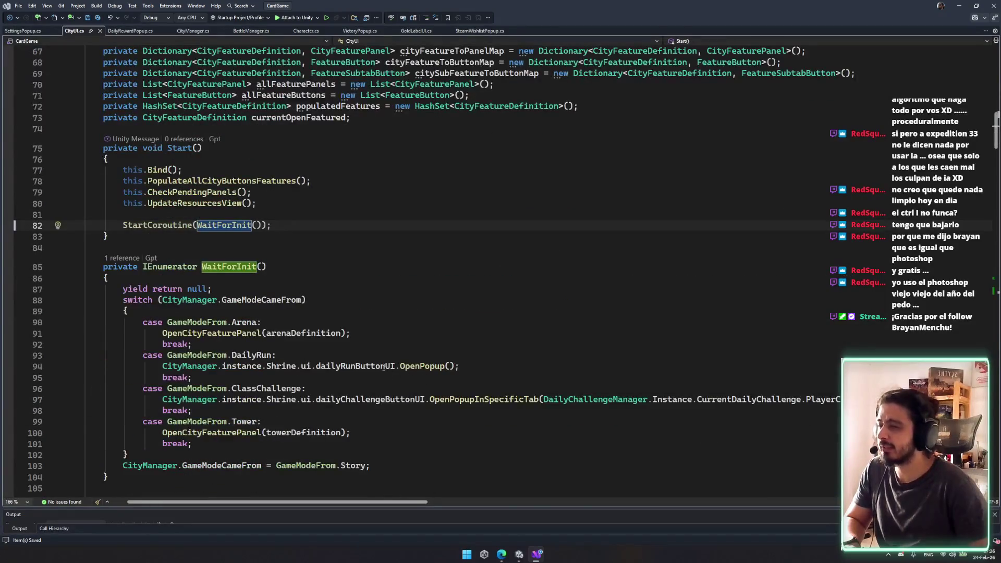
double_click(261, 299)
scroll(326, 371, "down", 4)
left_click(444, 329)
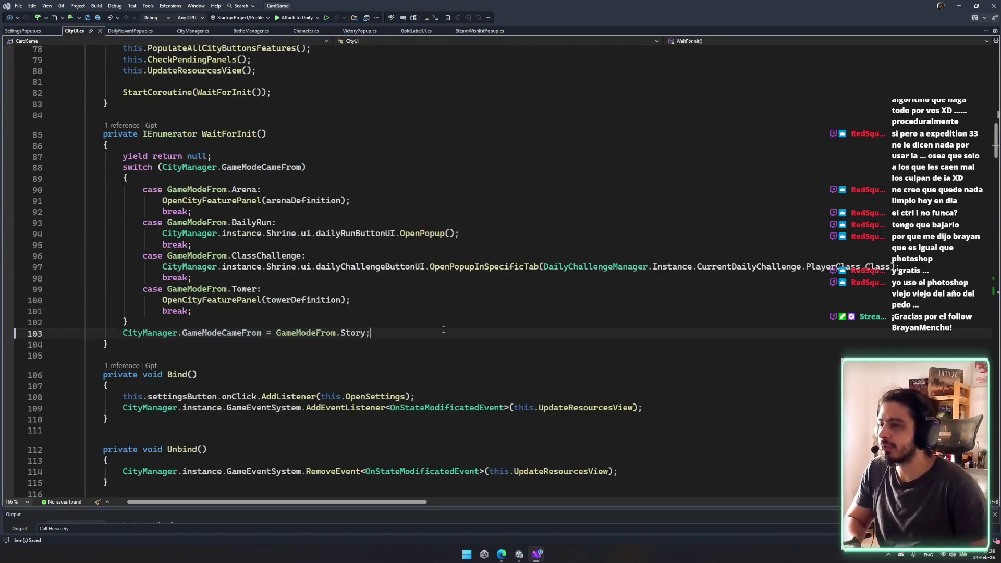
left_click_drag(381, 332, 354, 201)
left_click(563, 471)
- Scroll through the file to the PopulateMissingFeatures method
scroll(533, 313, "down", 10)
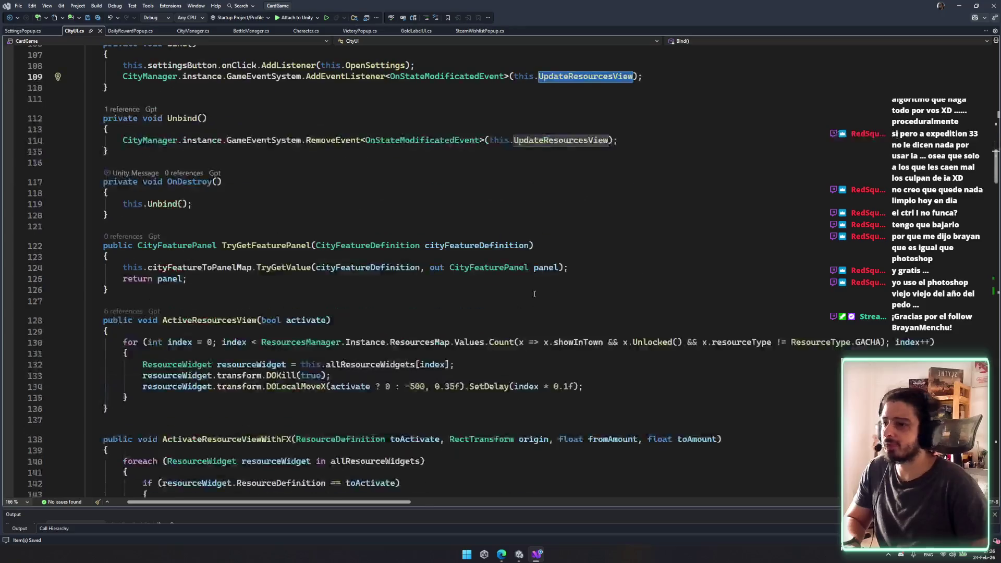
left_click(533, 323)
scroll(533, 297, "down", 5)
scroll(501, 288, "down", 14)
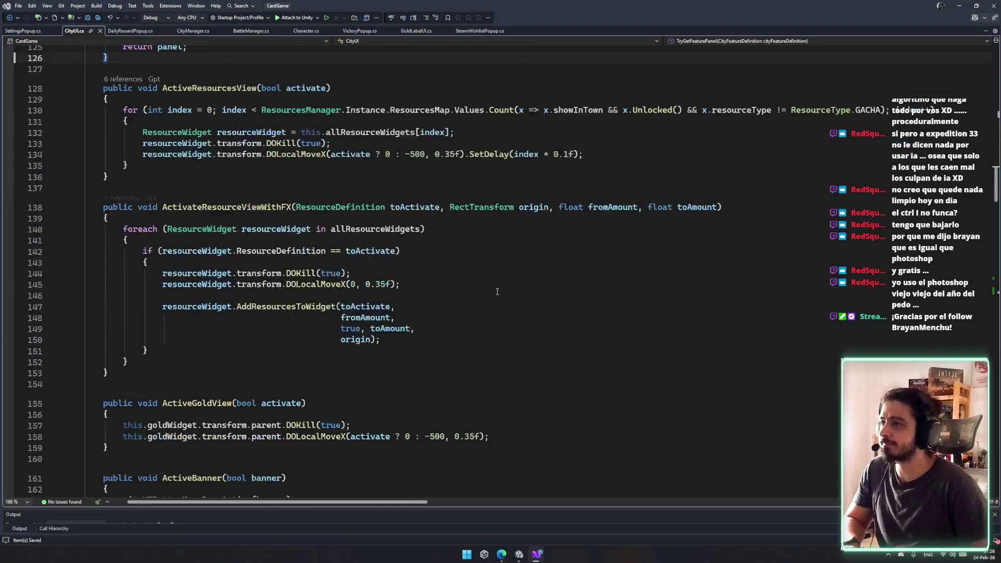
scroll(494, 282, "down", 5)
scroll(494, 282, "up", 5)
double_click(239, 204)
scroll(362, 267, "down", 20)
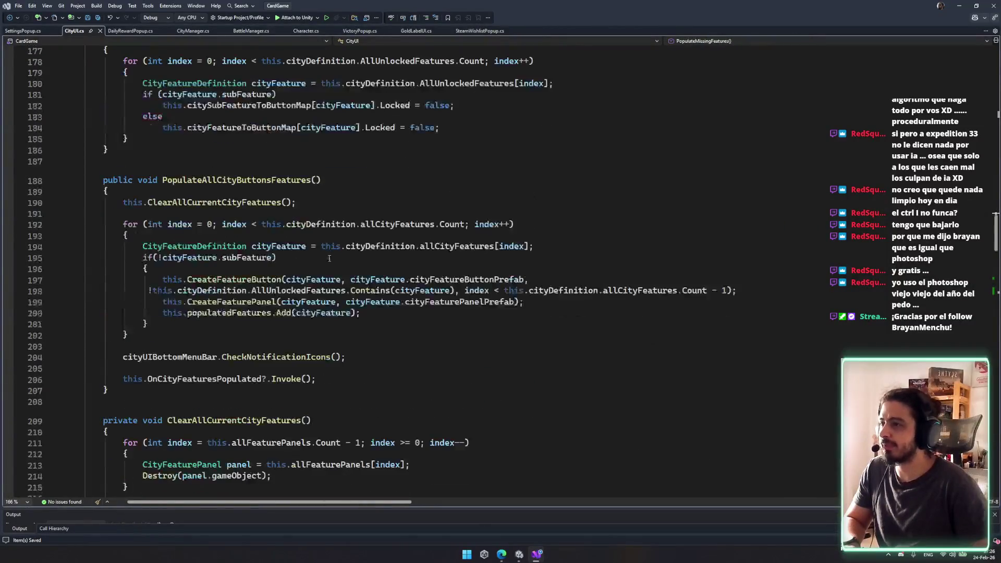
scroll(362, 267, "down", 6)
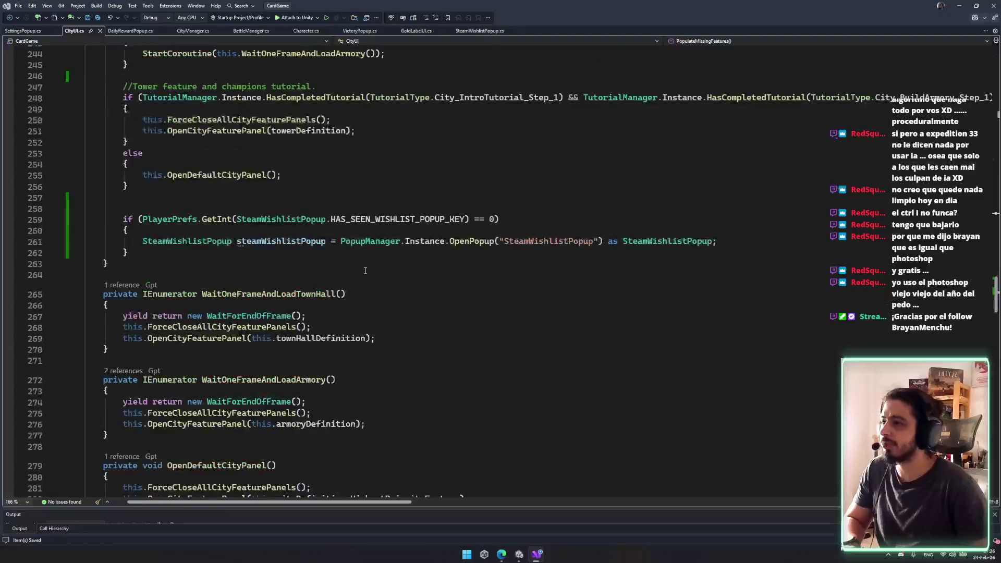
- Select and delete the wishlist popup check block, retrying after an undo
left_click_drag(130, 252, 243, 179)
key("ctrl+c")
key("BackSpace")
key("ctrl+z")
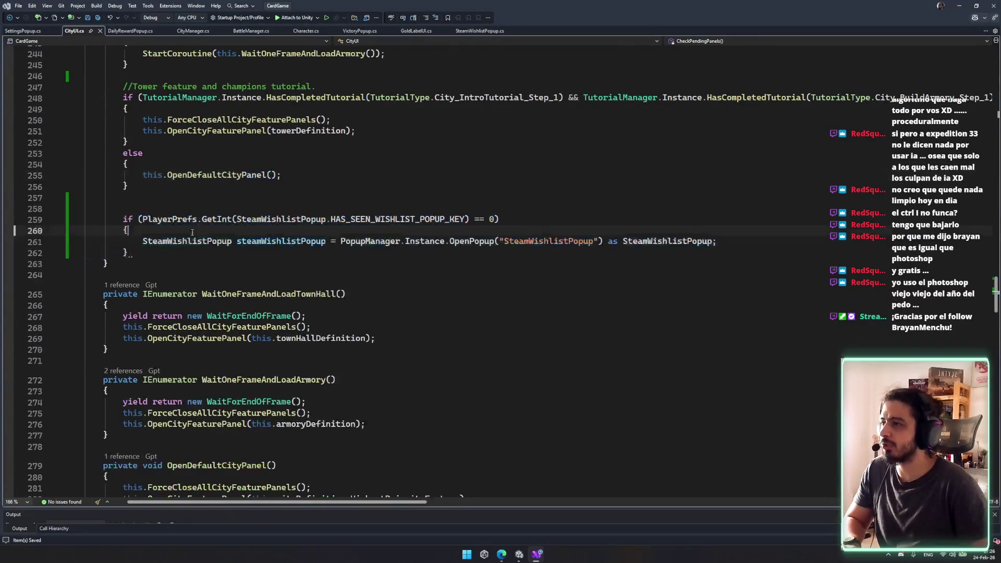
left_click_drag(164, 237, 128, 186)
key("BackSpace")
- Cut the wishlist check out of CheckPendingPanels and find the WaitForInit call in Start
scroll(259, 225, "up", 2)
key("ctrl+z")
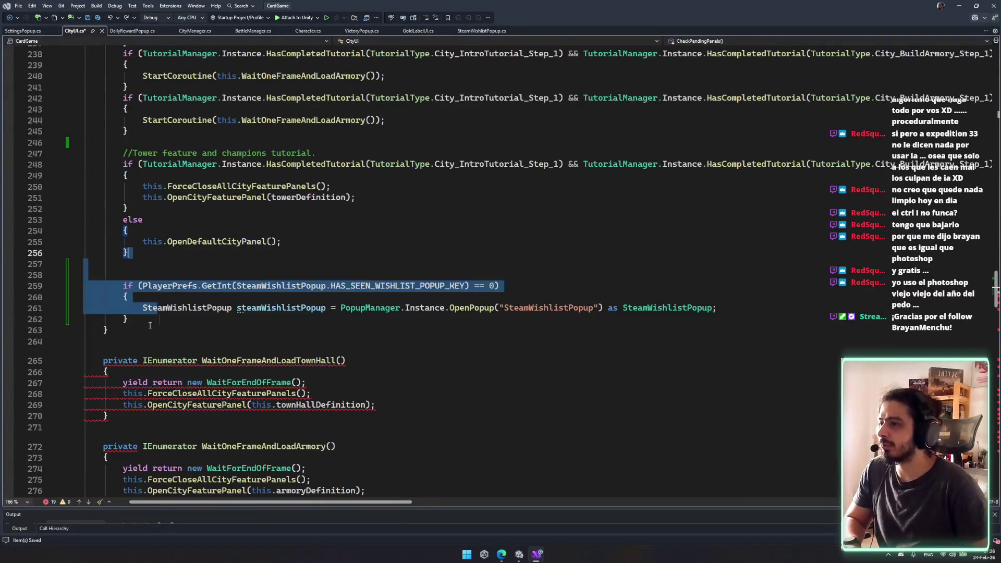
key("BackSpace")
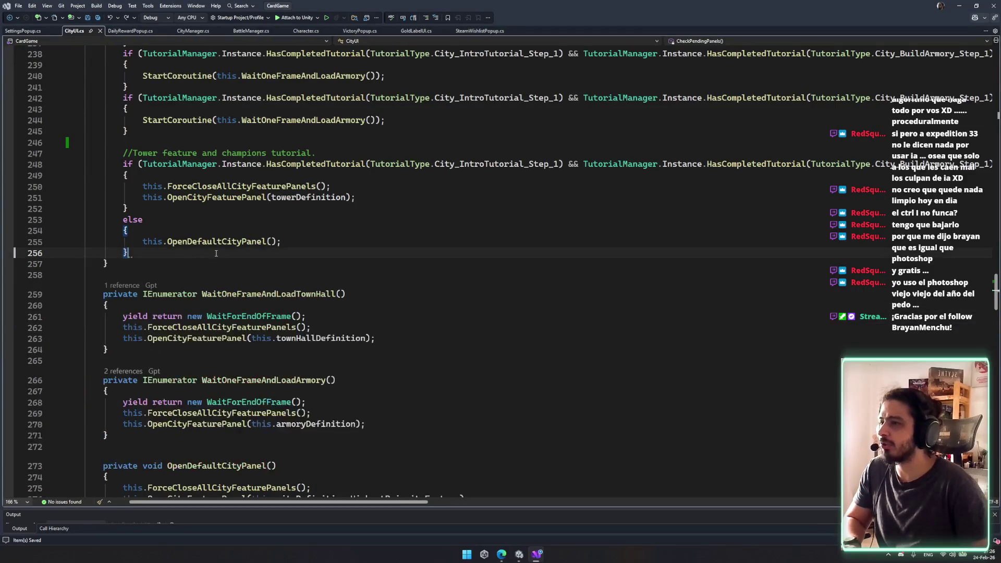
scroll(237, 254, "up", 6)
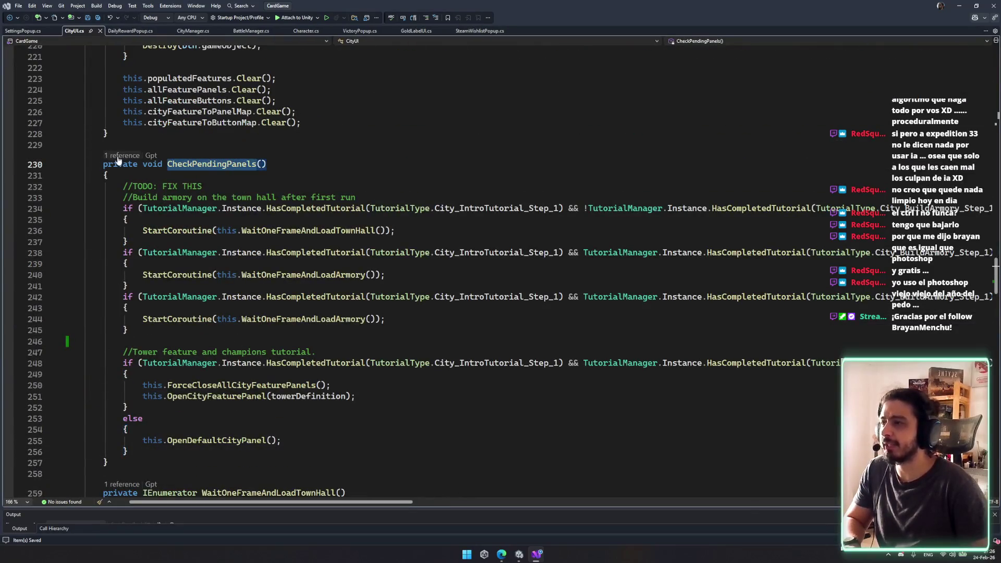
left_click(122, 156)
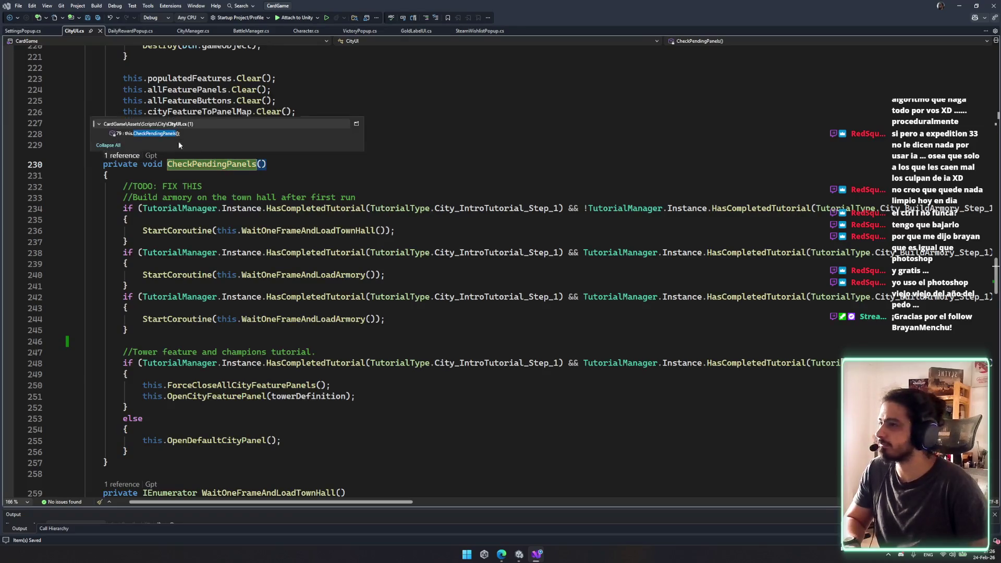
left_click(195, 129)
left_click(232, 309)
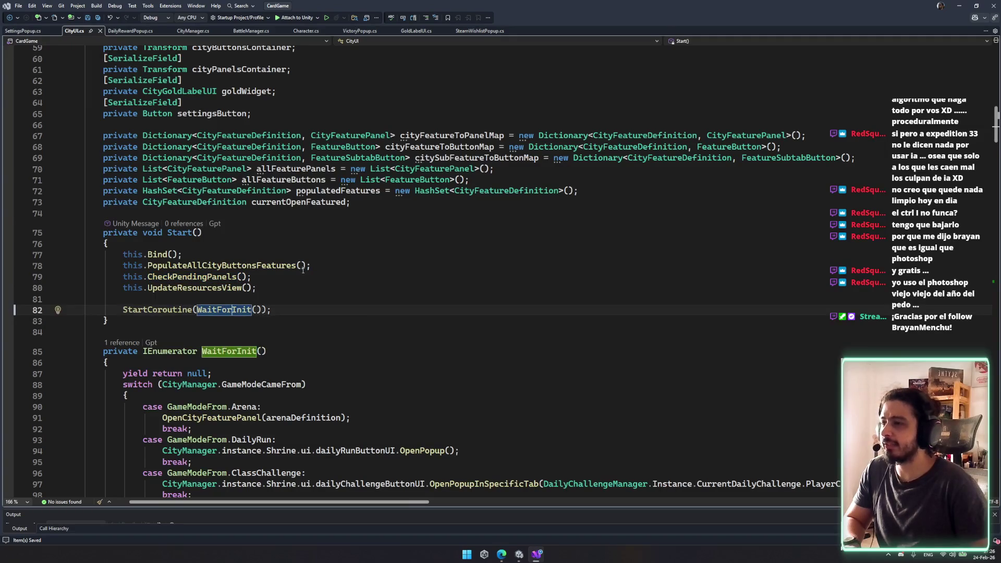
scroll(303, 270, "down", 4)
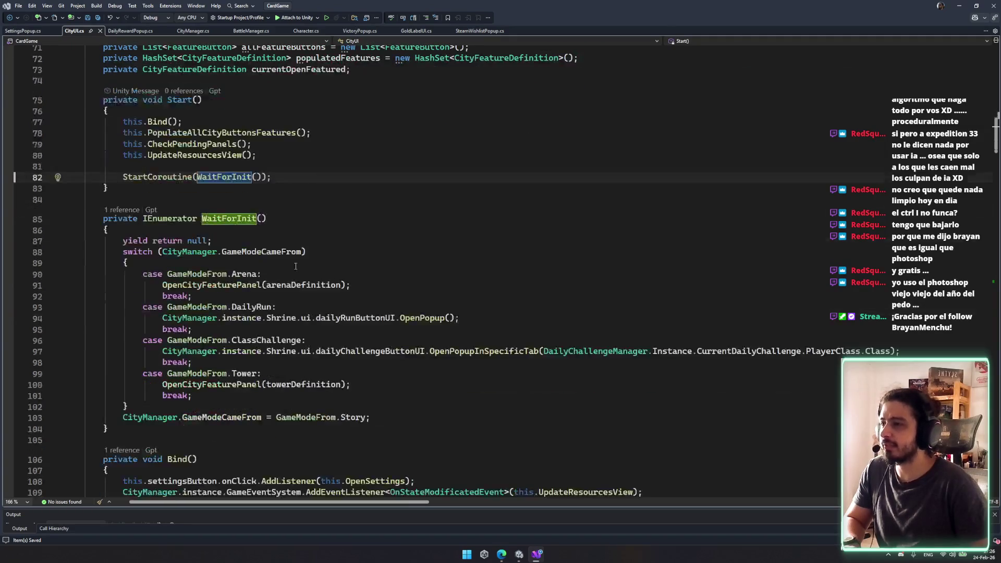
- Paste the wishlist check into WaitForInit after the GameModeCameFrom Story reset and save
double_click(268, 253)
scroll(273, 276, "down", 4)
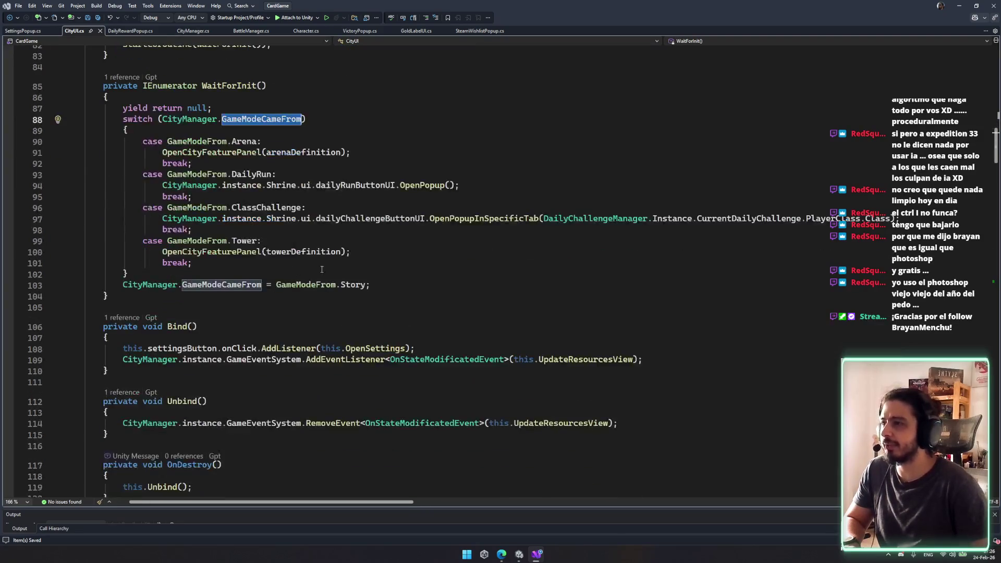
left_click(517, 284)
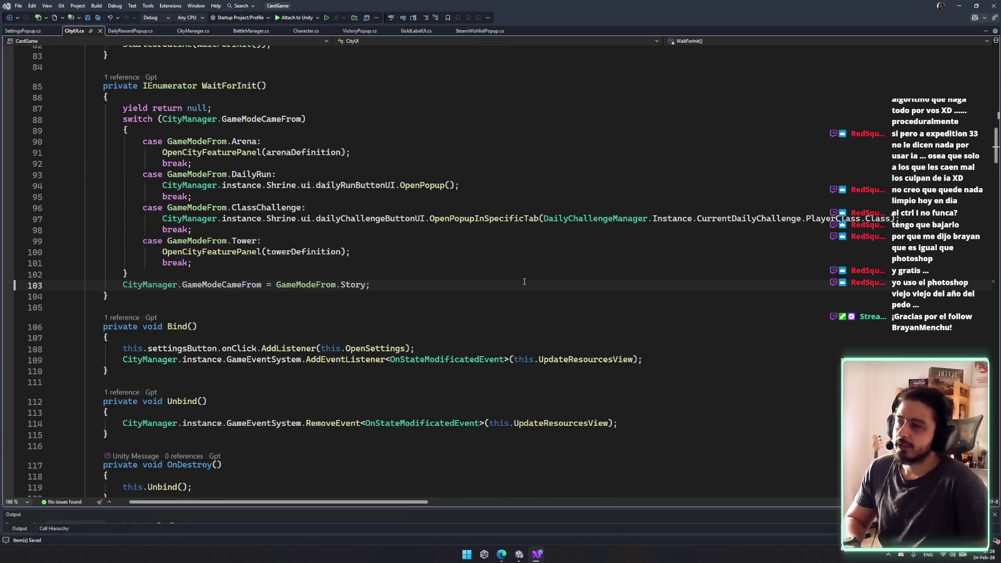
key("Return")
key("Return")
key("ctrl+v")
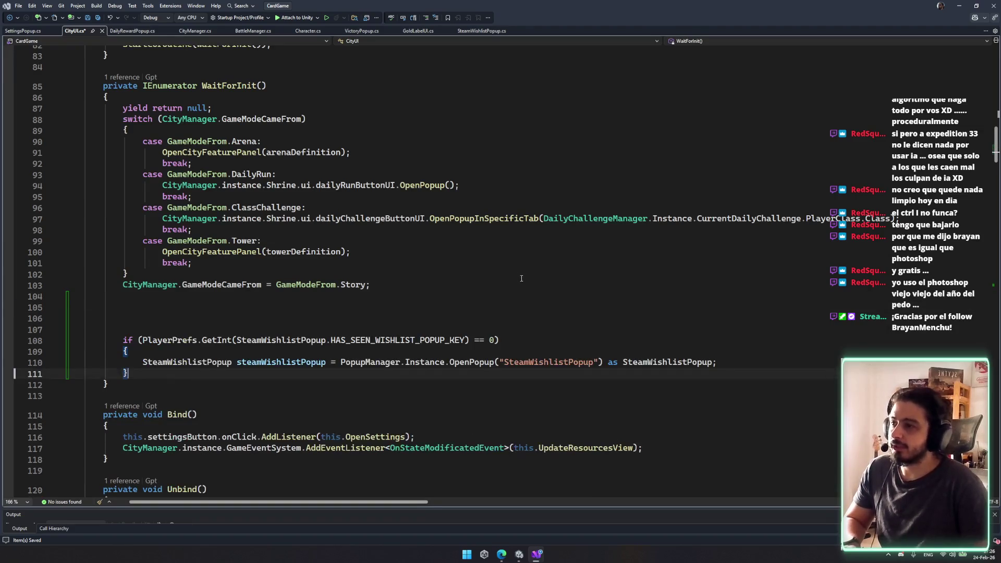
key("Up")
key("ctrl+s")
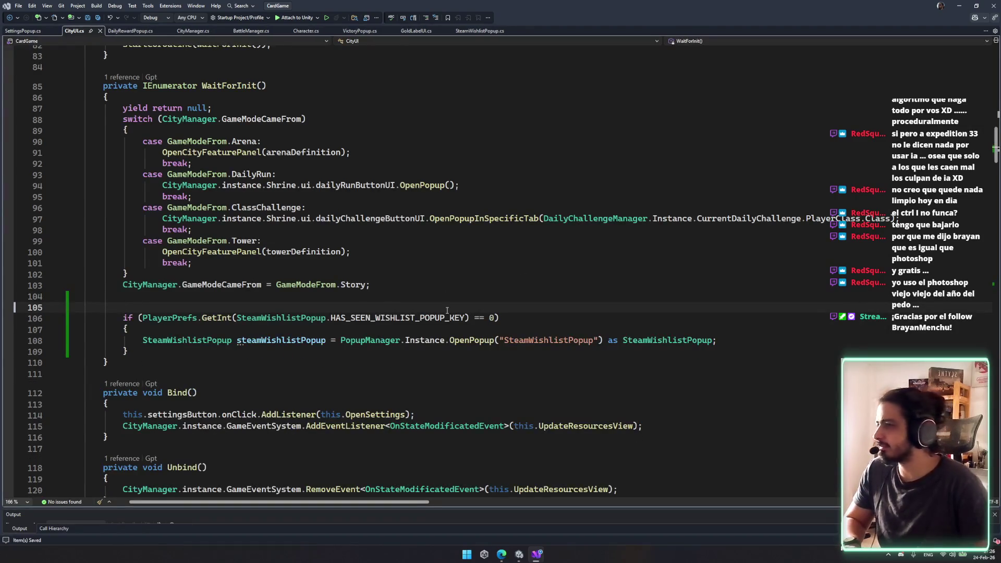
- Start renaming WaitForInit but cancel, keeping its name
scroll(440, 315, "up", 3)
left_click(248, 185)
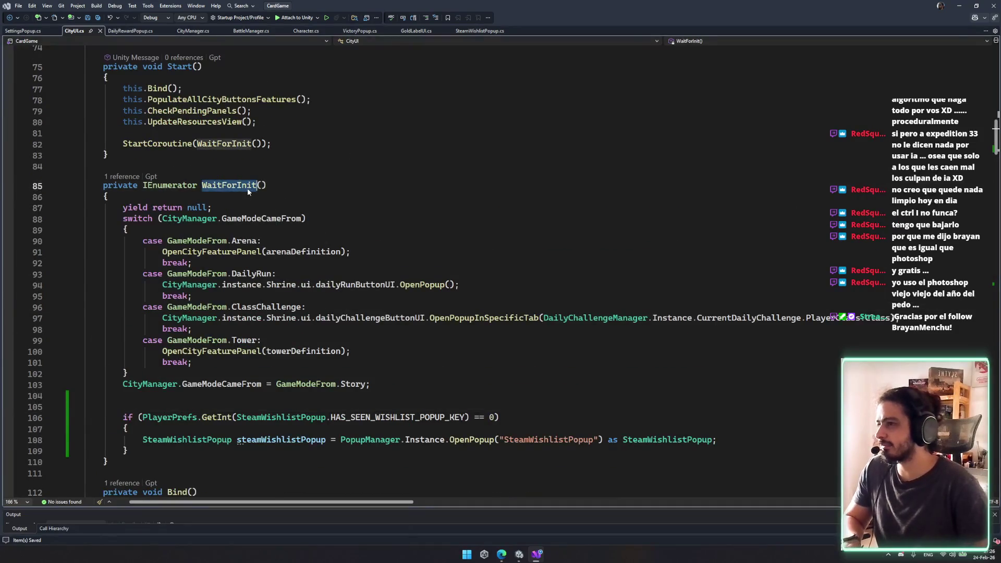
key("ctrl+r")
key("ctrl+r")
key("Escape")
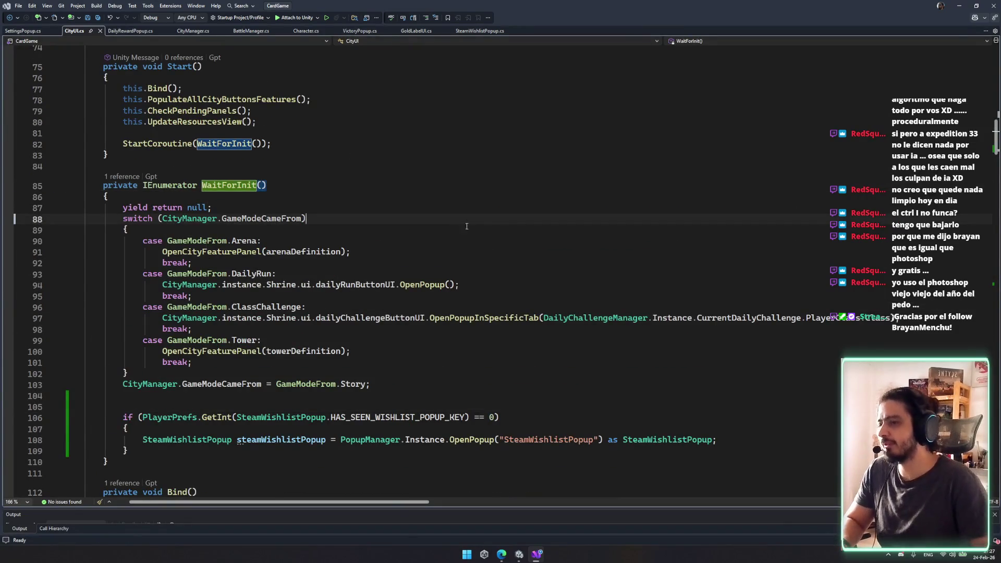
scroll(516, 313, "down", 4)
left_click(517, 319)
scroll(518, 319, "down", 5)
scroll(469, 235, "up", 3)
- Review the pasted wishlist block and switch cases, then save CityUI.cs
left_click(445, 185)
left_click_drag(123, 186, 719, 219)
left_click(177, 230)
scroll(470, 260, "up", 6)
left_click(504, 259)
key("ctrl+s")
key("Up")
key("Up")
key("Up")
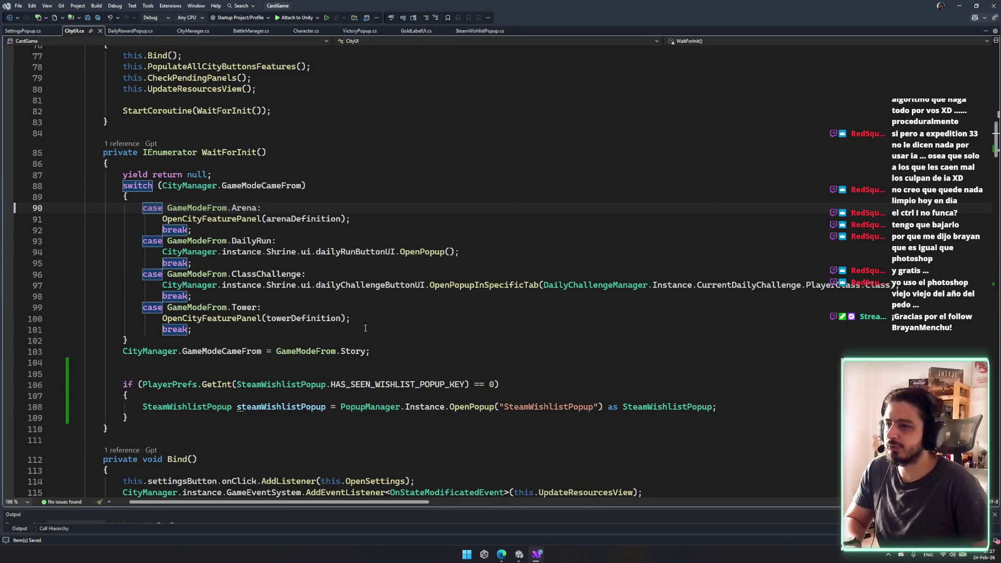
- Comment out the PlayerPrefs condition and replace it with !TutorialManager.Instance.TutorialActive
left_click(131, 340)
left_click(142, 386)
type("//")
type(")")
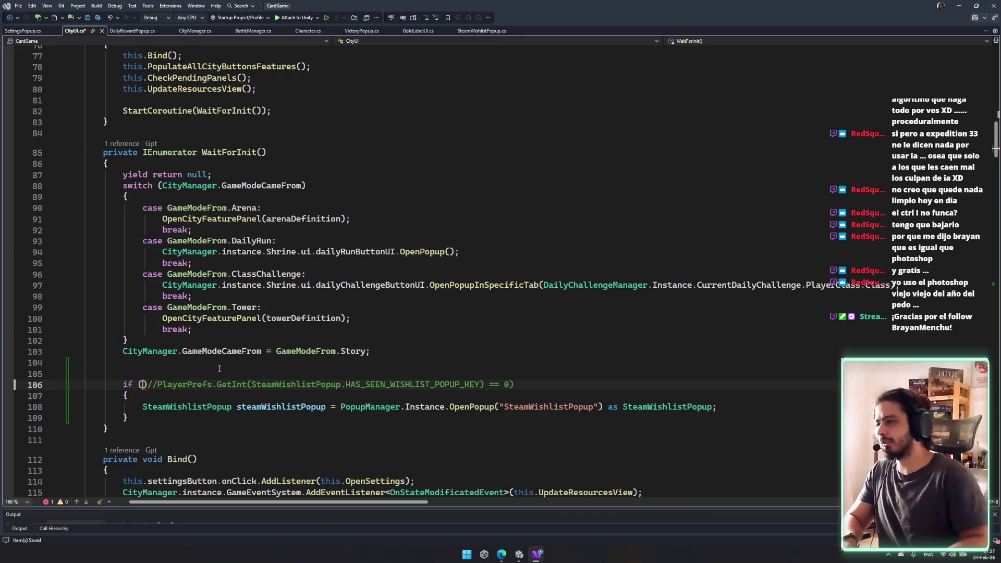
type("TutorialManager.i")
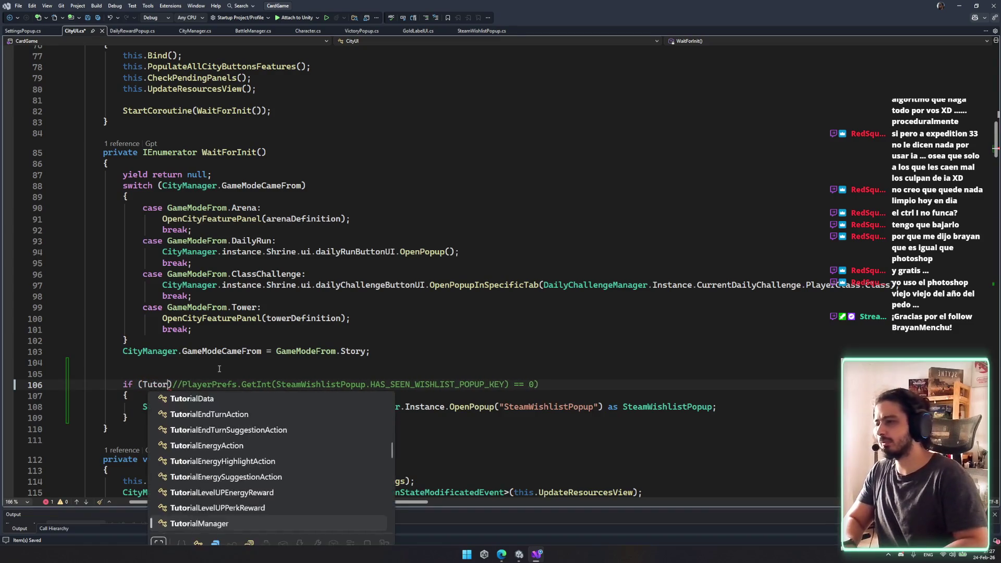
key("Tab")
type(".tuta")
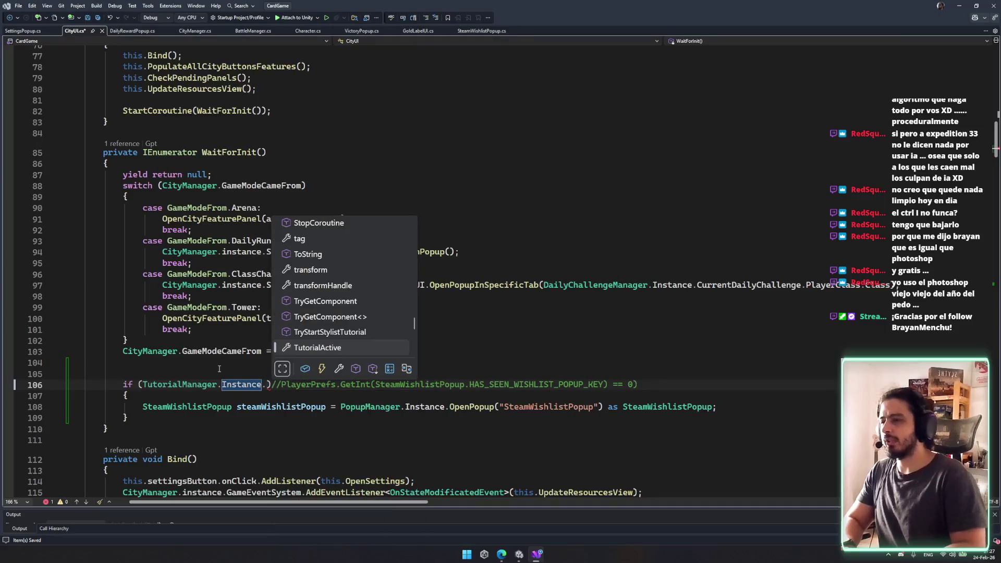
key("Tab")
key("ctrl+s")
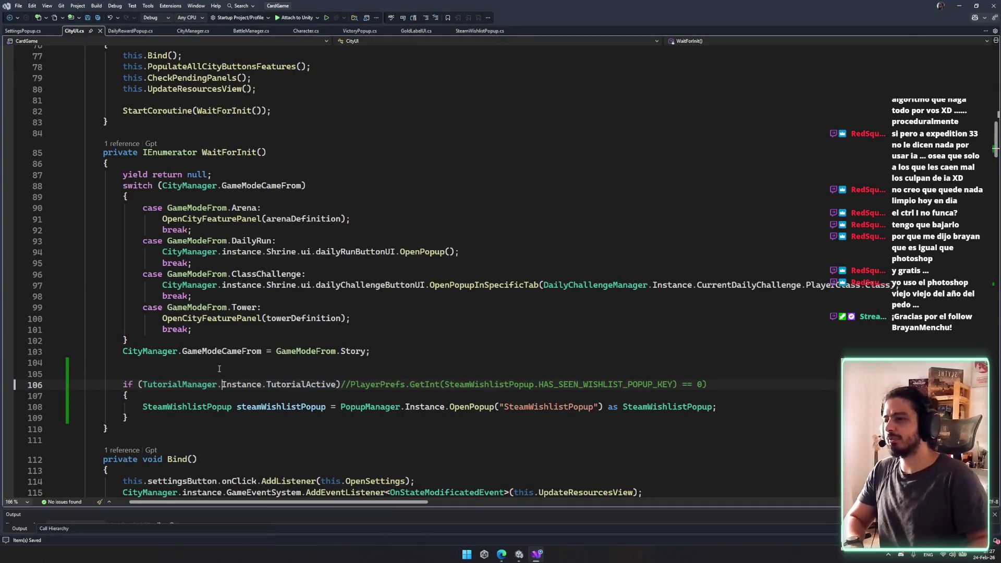
type("!")
- Remove the extra blank line above the check and return to Unity to recompile
left_click(219, 369)
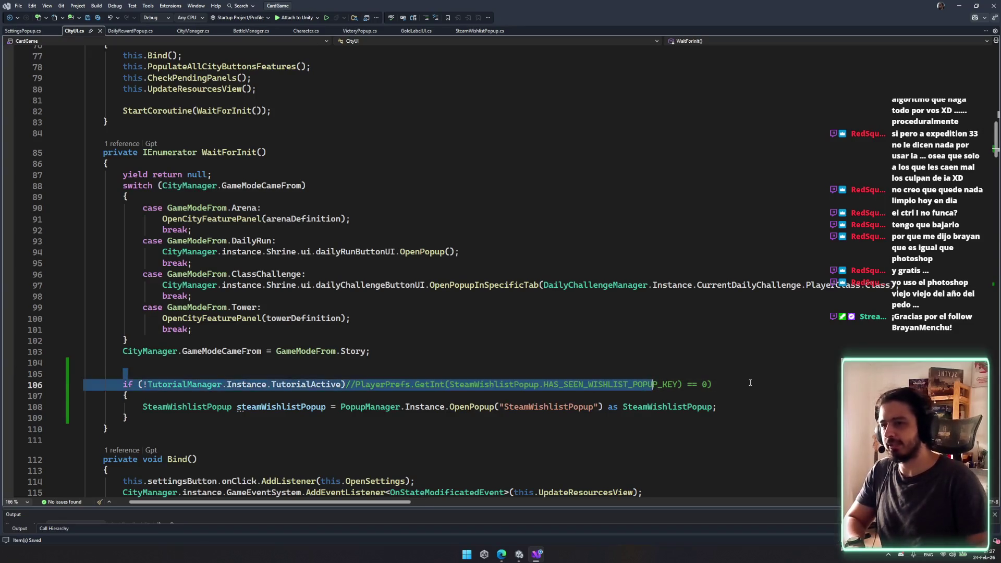
left_click(528, 335)
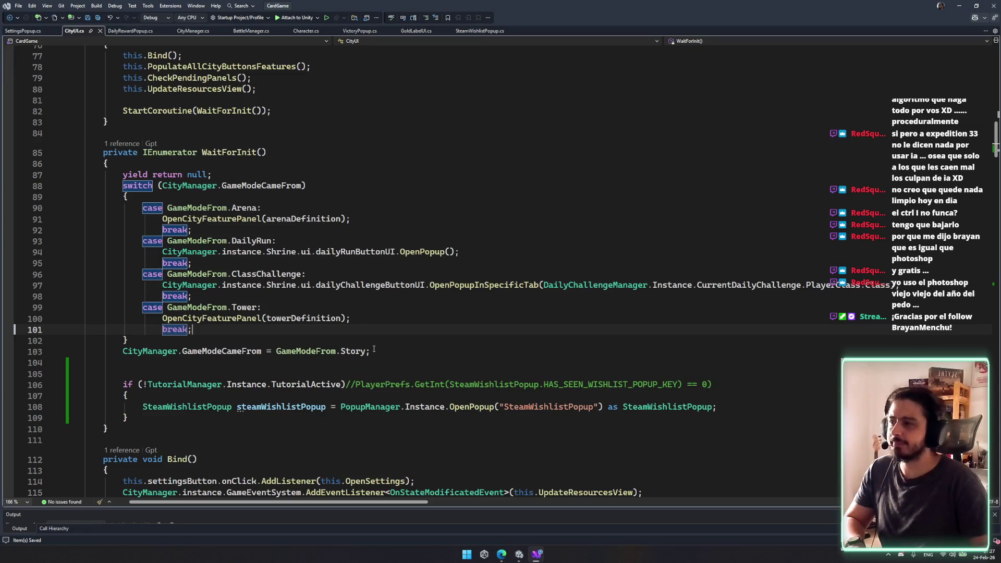
left_click(123, 384)
key("BackSpace")
left_click(472, 395)
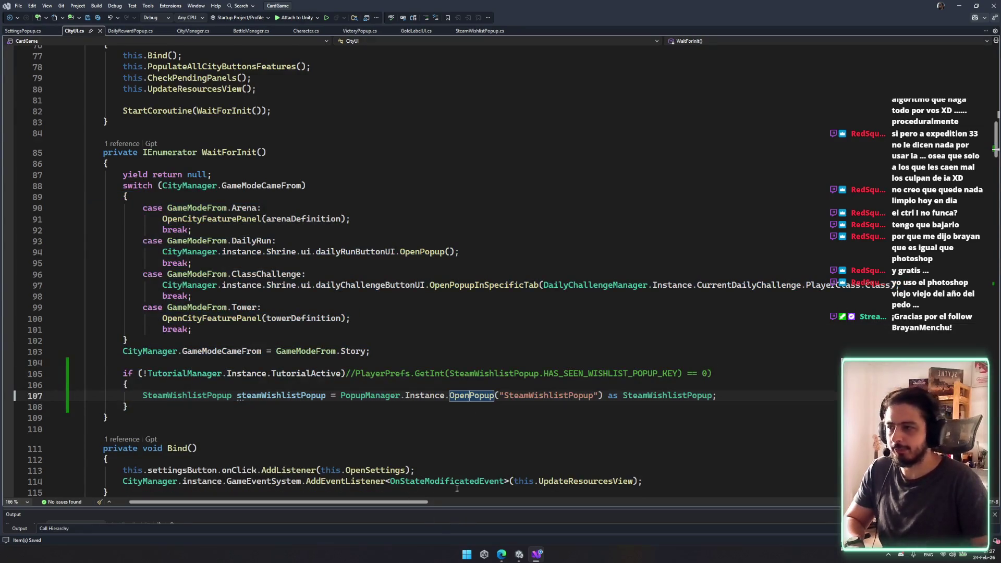
key("Down")
key("Down")
left_click(519, 554)
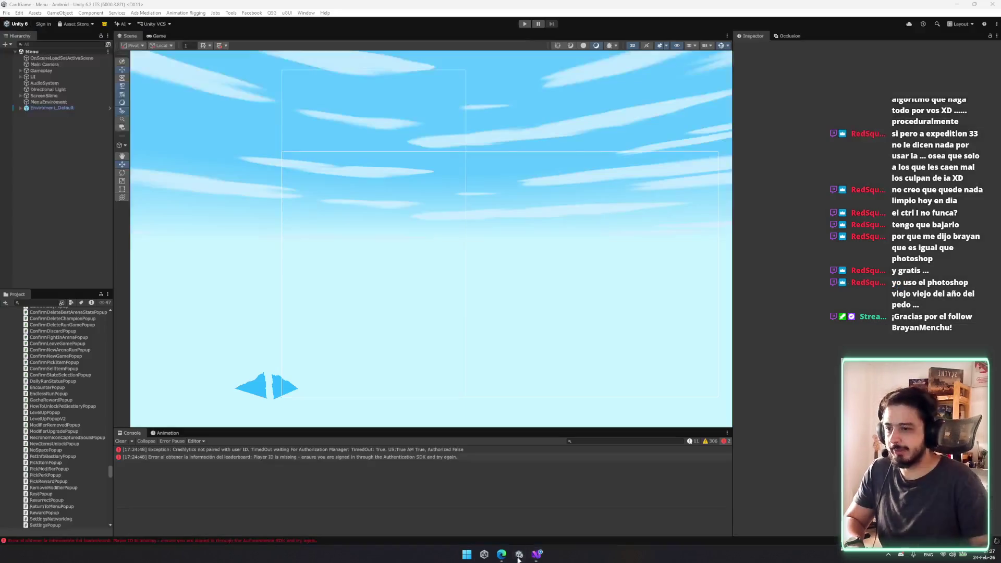
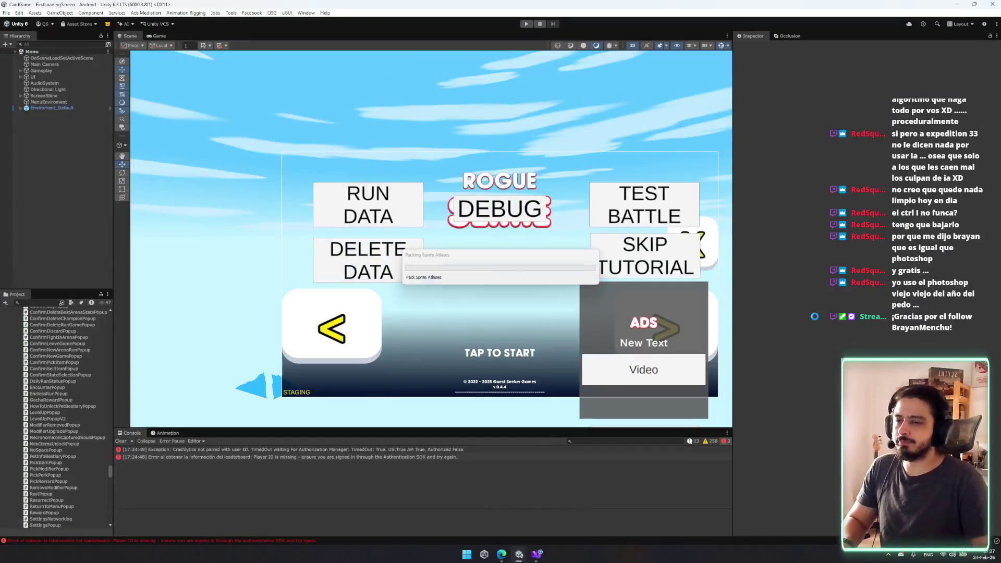
- Open the Rogue Slime wishlist report page on Steamworks in Google Chrome and look it over
key("super")
type("g")
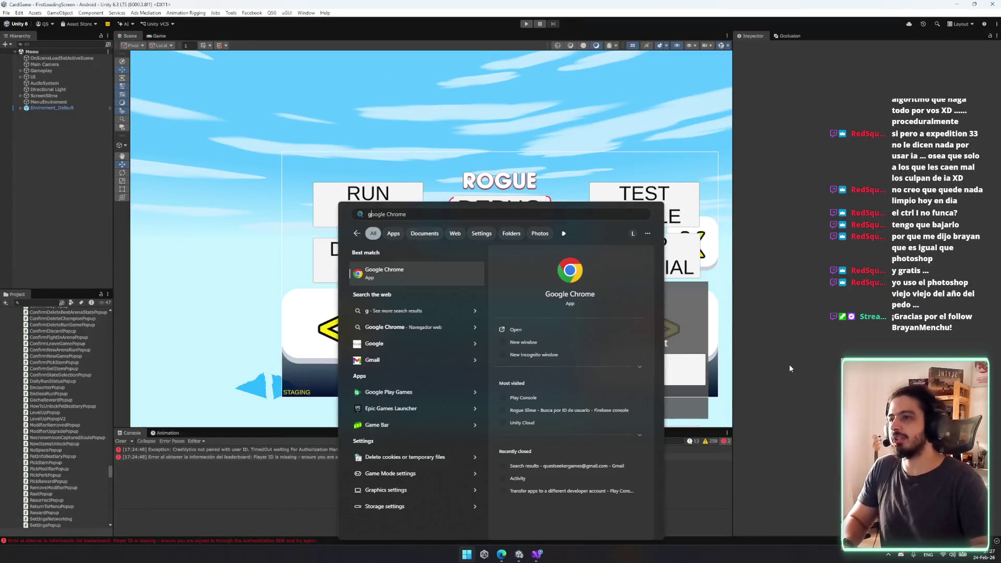
key("Return")
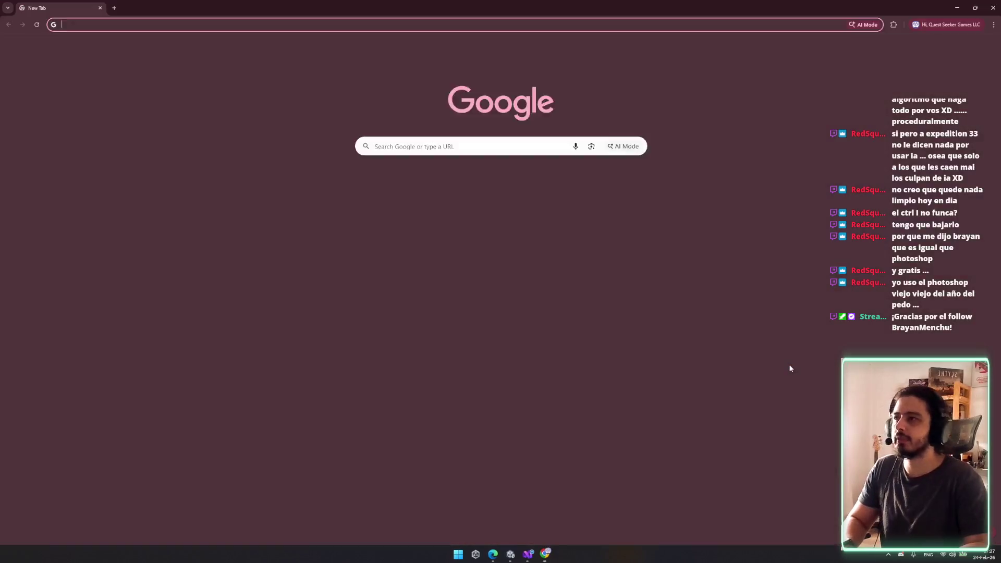
type("wish")
key("Down")
key("Down")
key("Down")
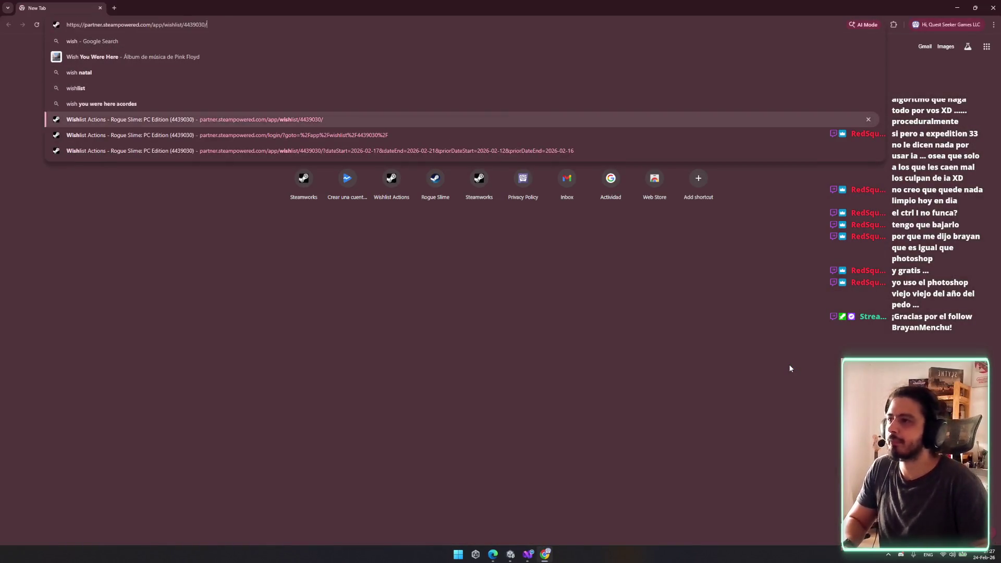
key("Return")
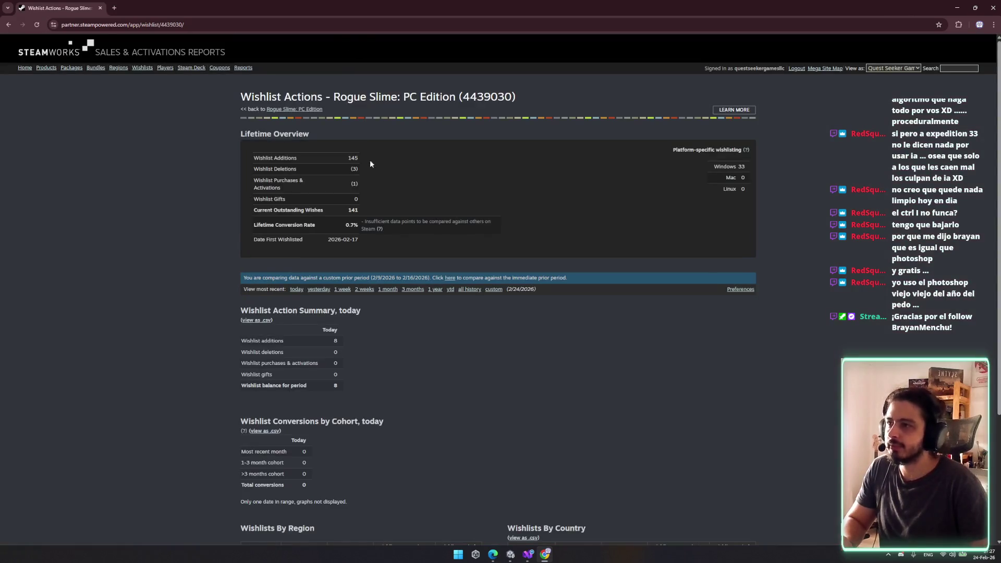
scroll(444, 201, "down", 3)
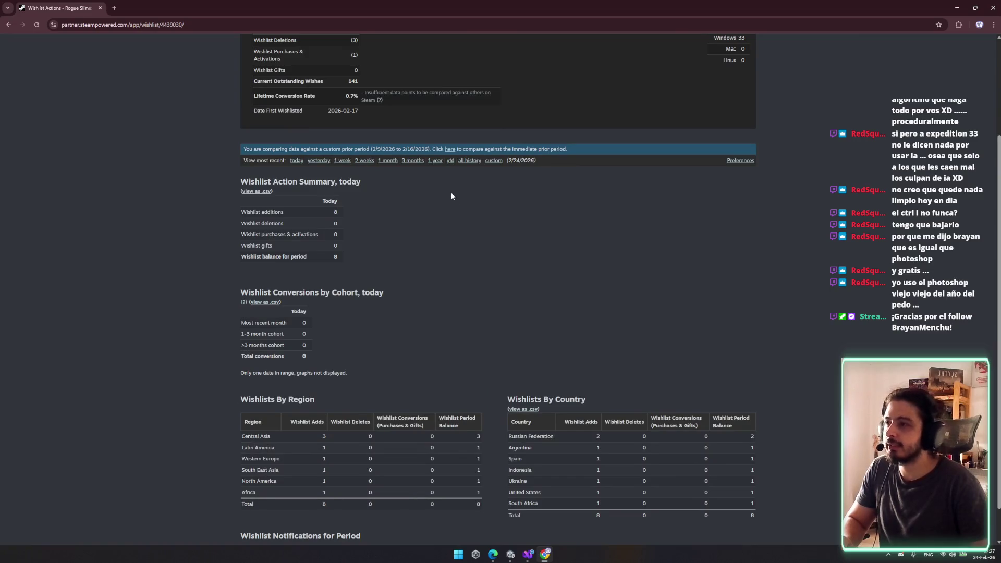
scroll(452, 194, "up", 3)
key("alt+Tab")
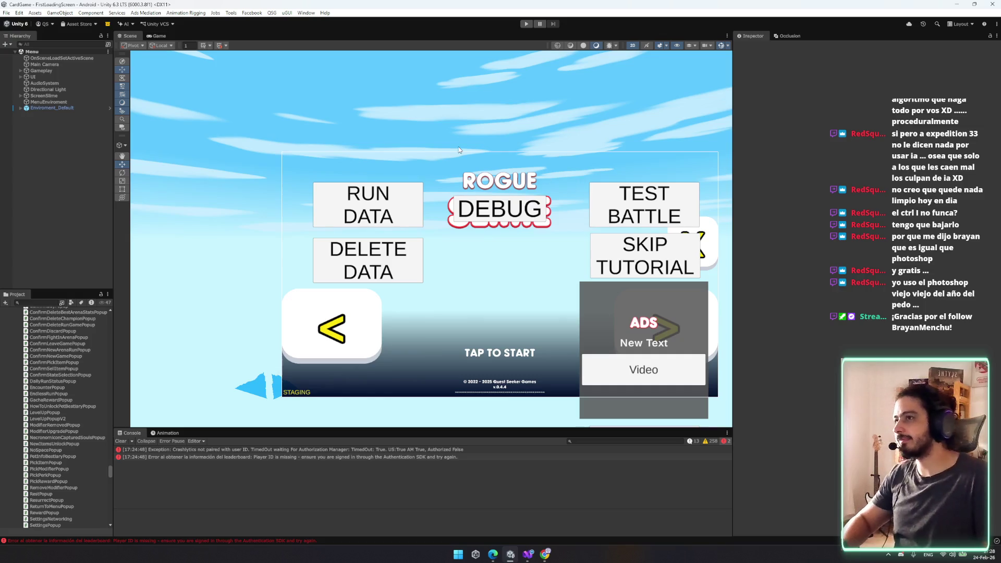
- Restart Play mode from FirstLoadingScreen so the game reaches the v0.7.11 title screen
key("ctrl+p")
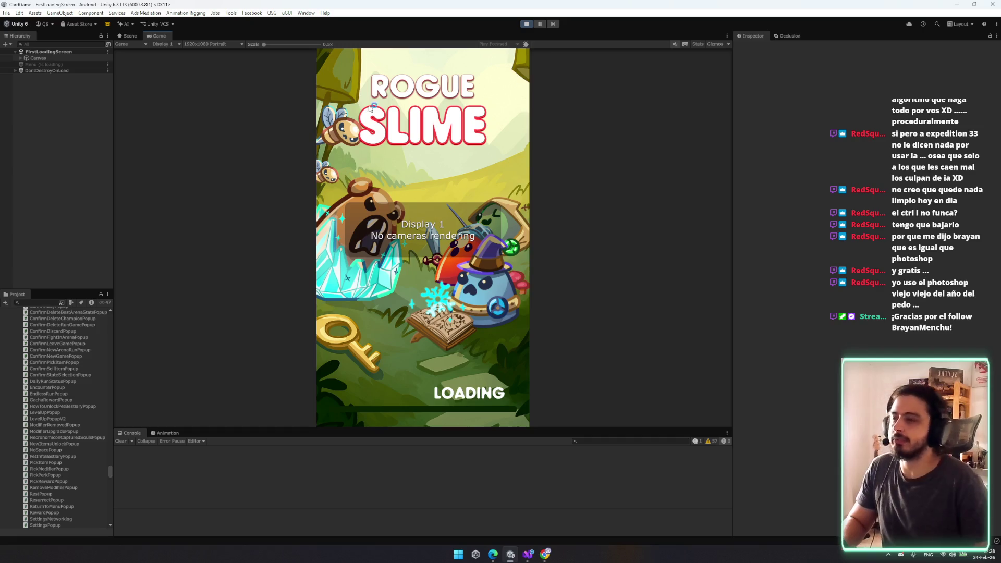
key("ctrl+p")
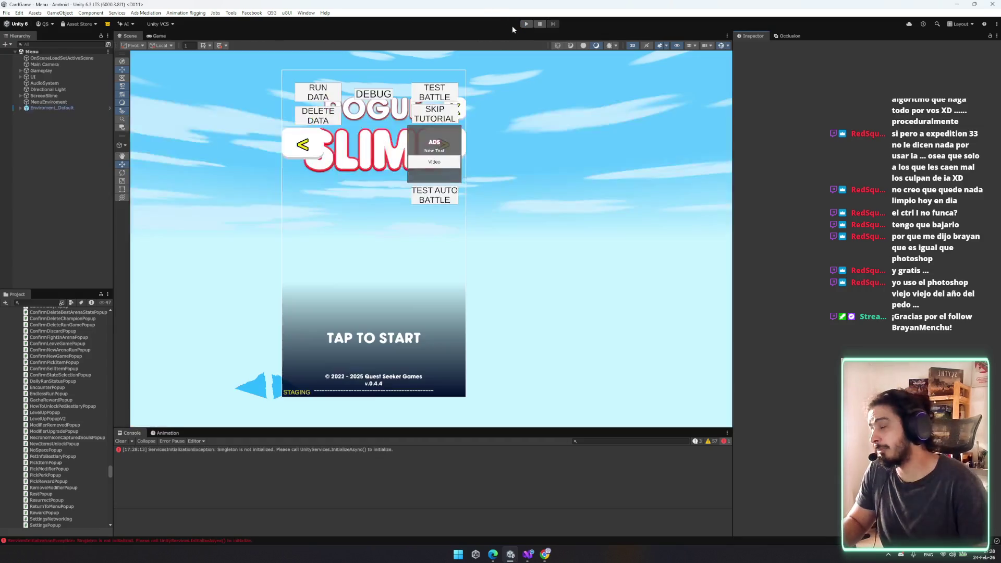
left_click(525, 26)
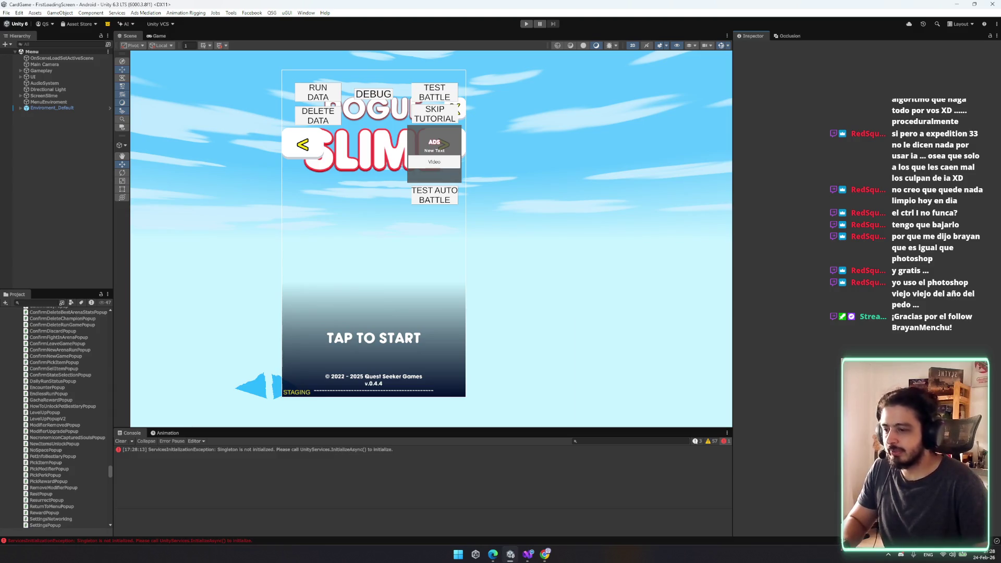
key("ctrl+p")
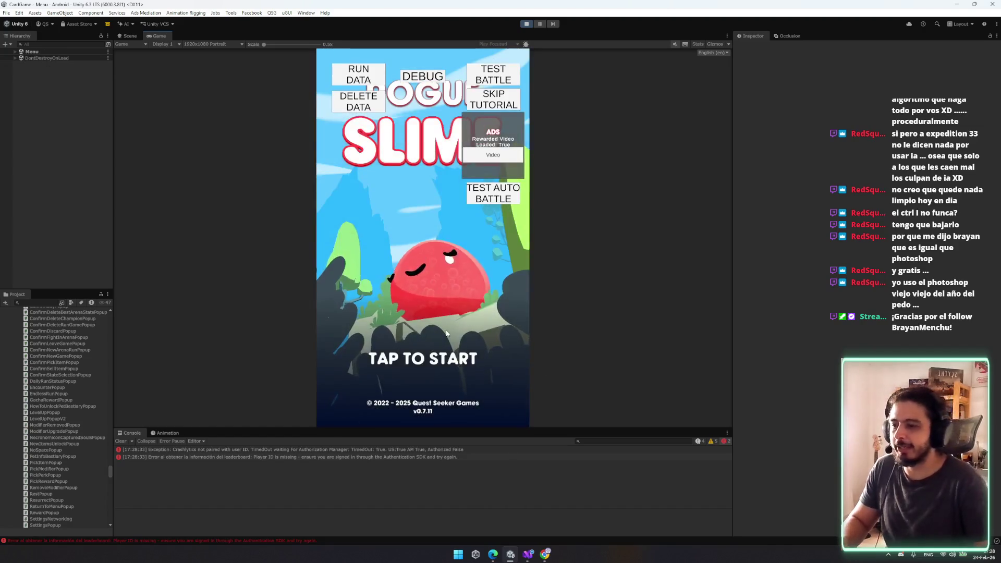
- Play through Mr. Miyagoo's tutorial: build the armory and buy the 10-coin Vitality upgrade
left_click(411, 365)
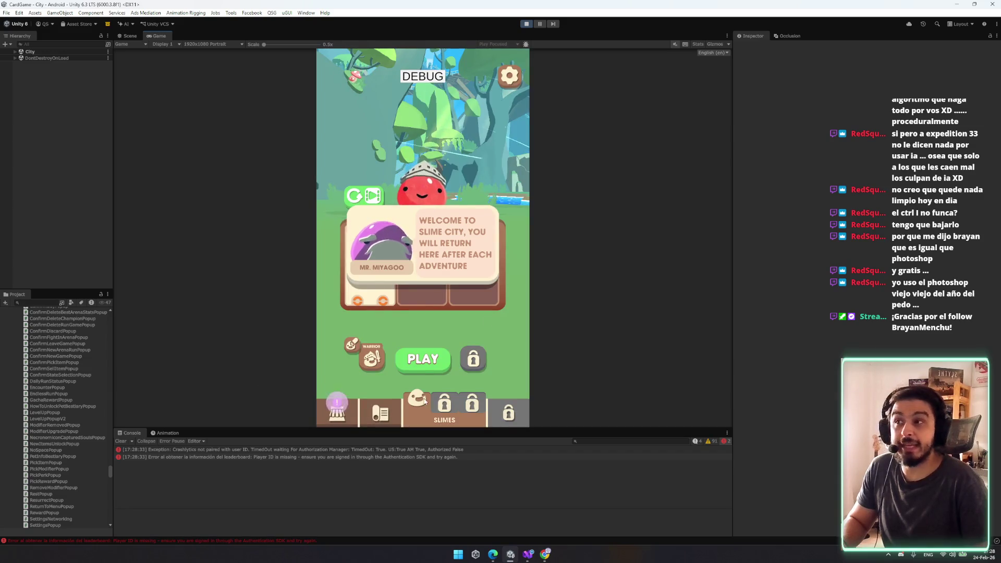
left_click(478, 178)
left_click(477, 177)
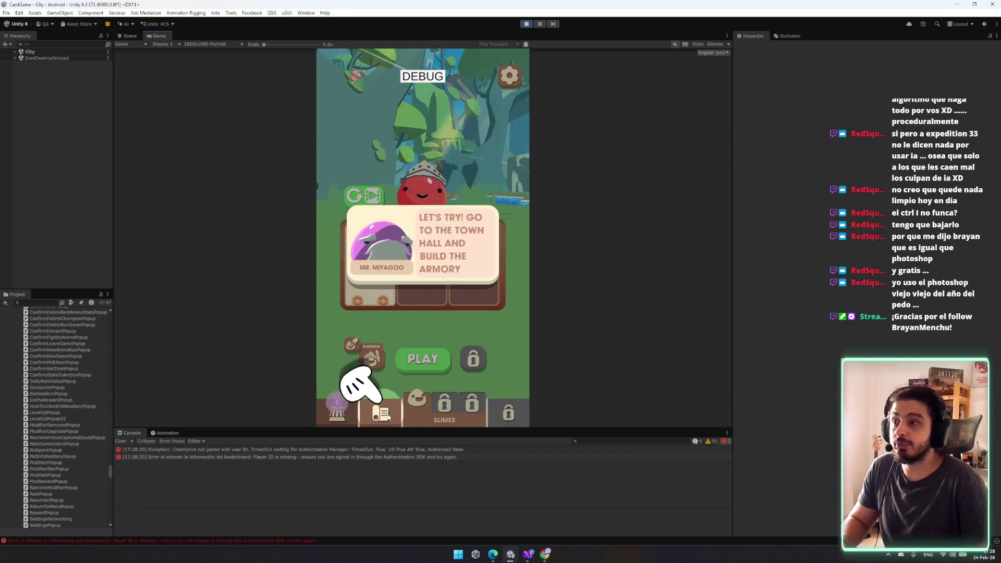
left_click(379, 412)
left_click(425, 369)
left_click(505, 257)
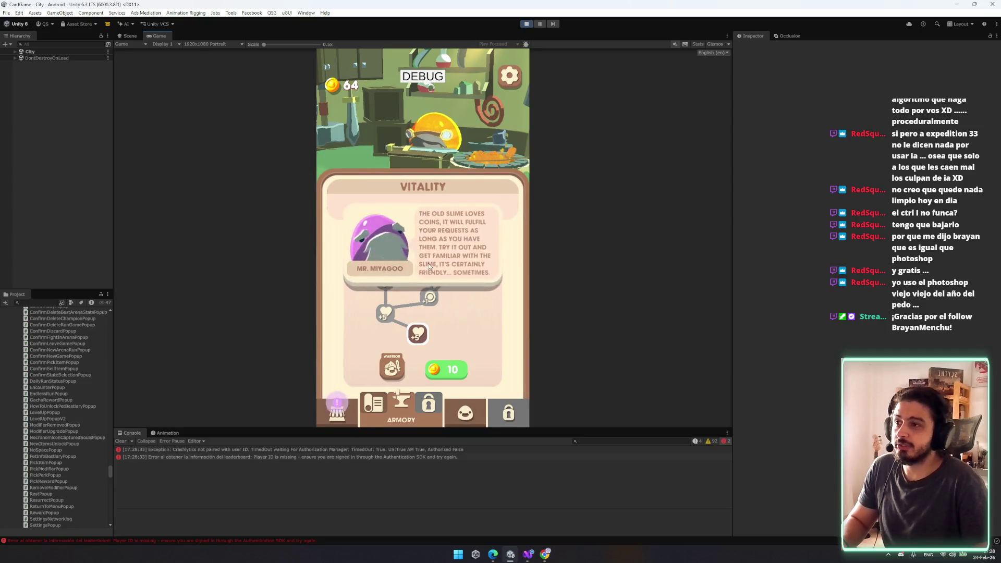
left_click(448, 369)
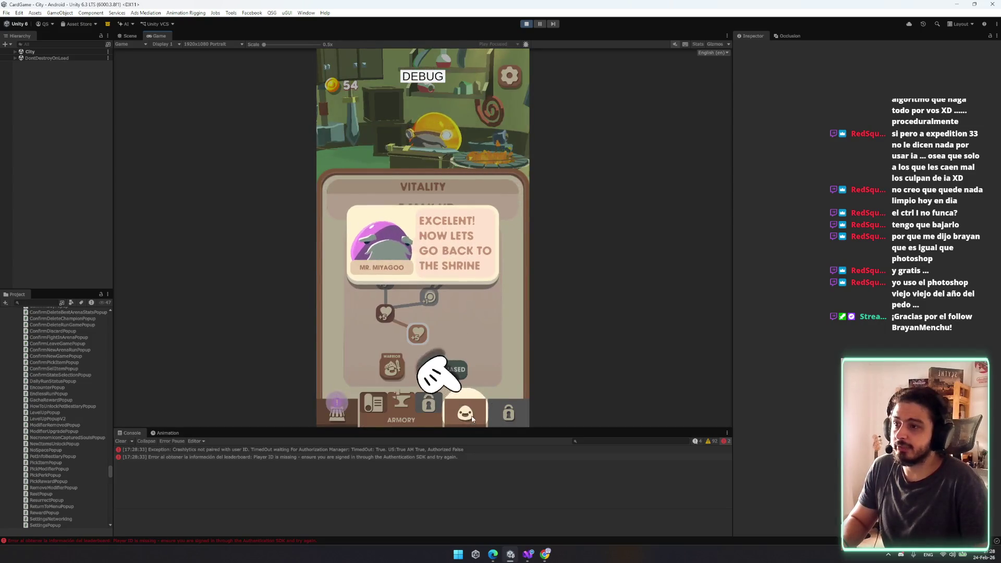
left_click(469, 413)
left_click(459, 339)
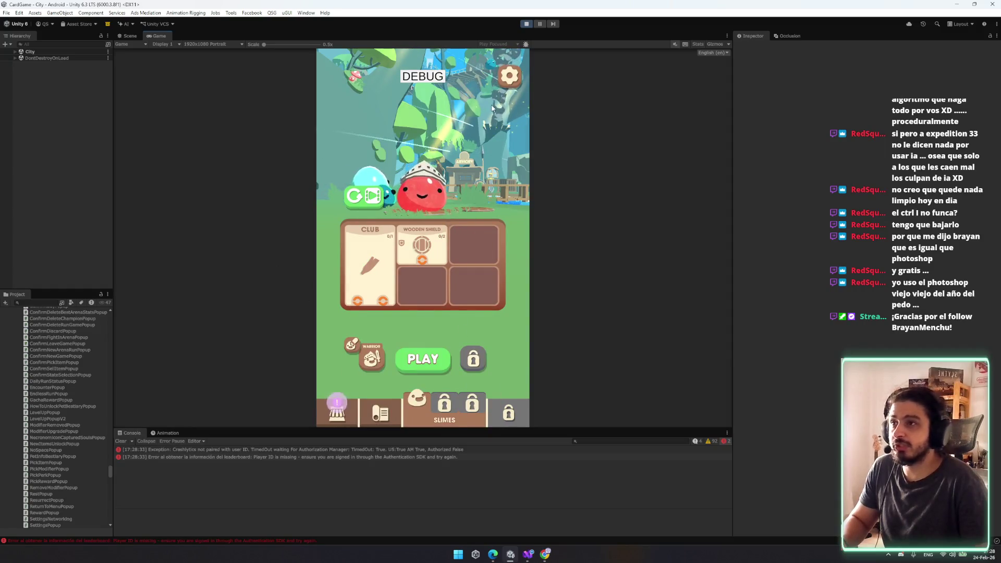
- Return to the main menu via Settings, restart the game, and close the Daily Rewards popup
left_click(509, 83)
left_click(423, 381)
left_click(458, 277)
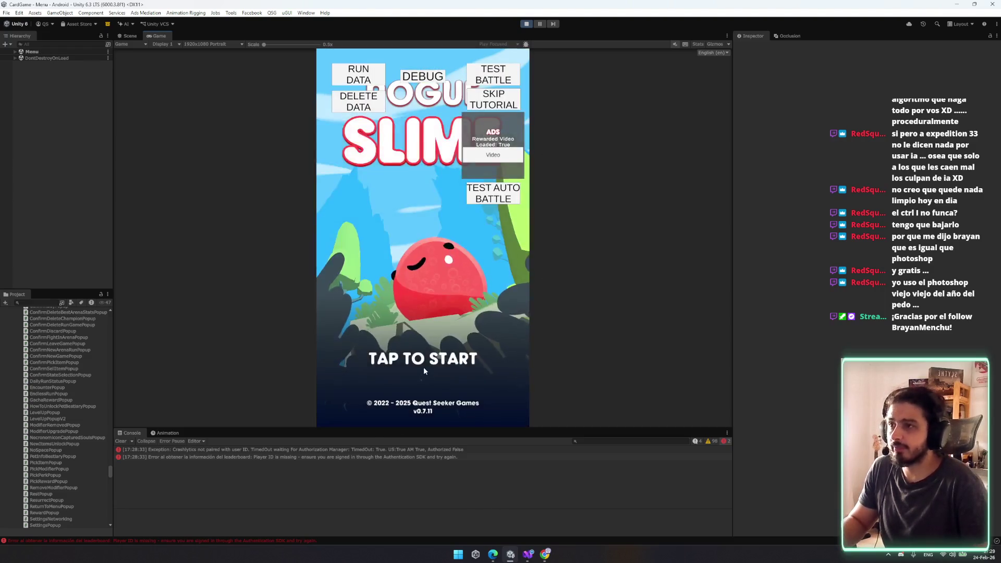
left_click(457, 324)
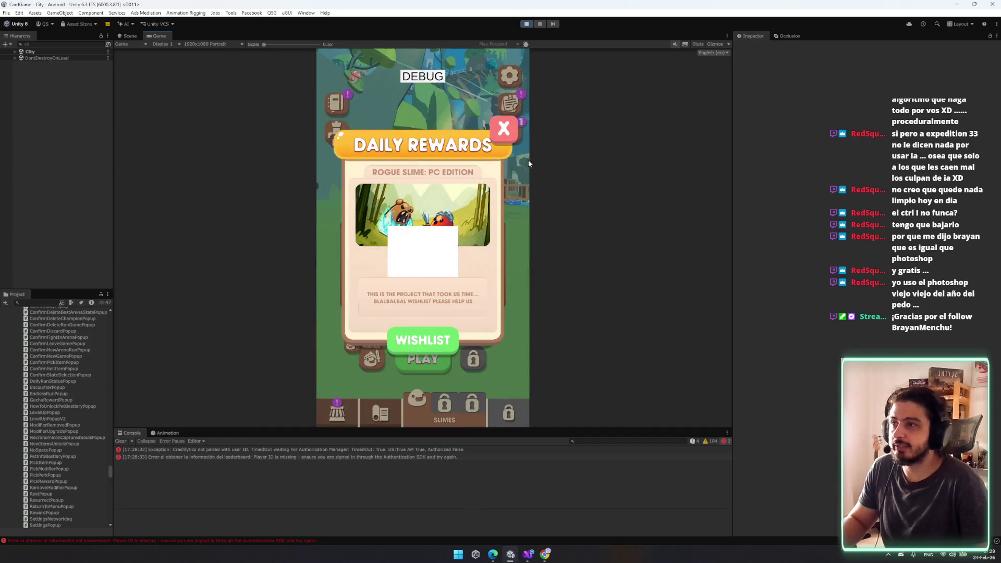
left_click(498, 126)
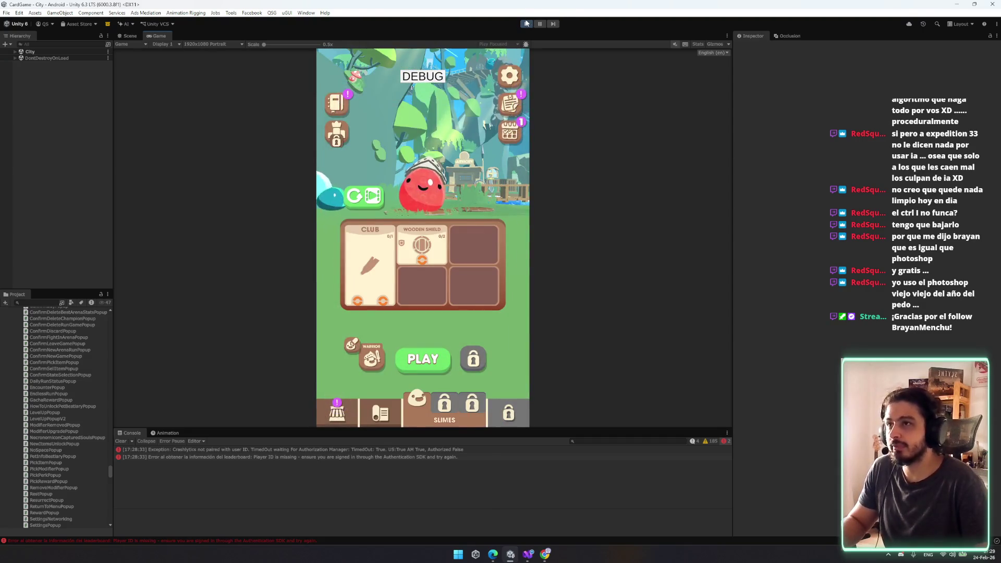
left_click(530, 554)
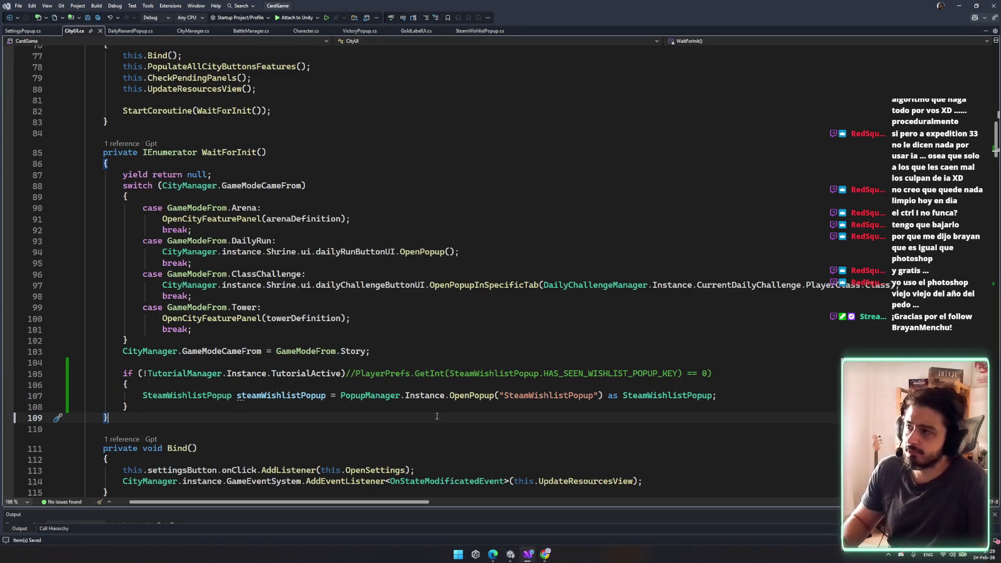
- Read through the DailyRewardPopup script, highlighting the uses of particleUIManager
scroll(428, 417, "down", 2)
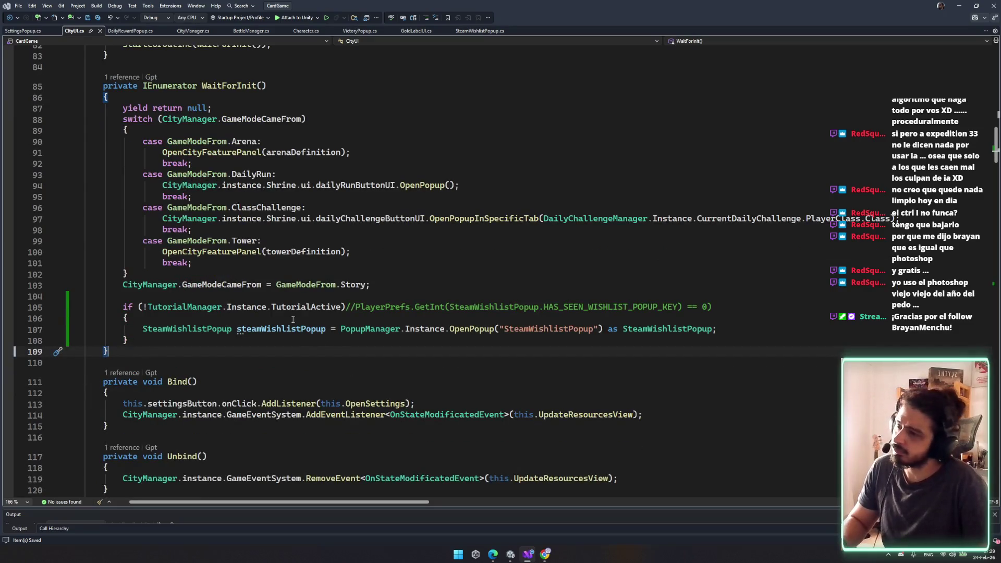
mouse_move(289, 311)
scroll(286, 314, "down", 3)
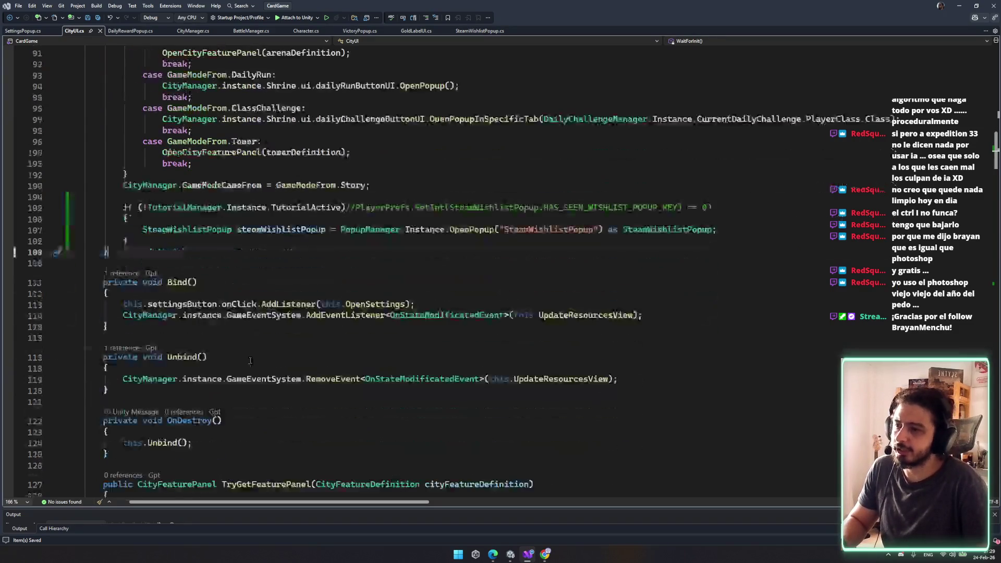
left_click(124, 31)
scroll(284, 275, "down", 12)
scroll(285, 275, "up", 3)
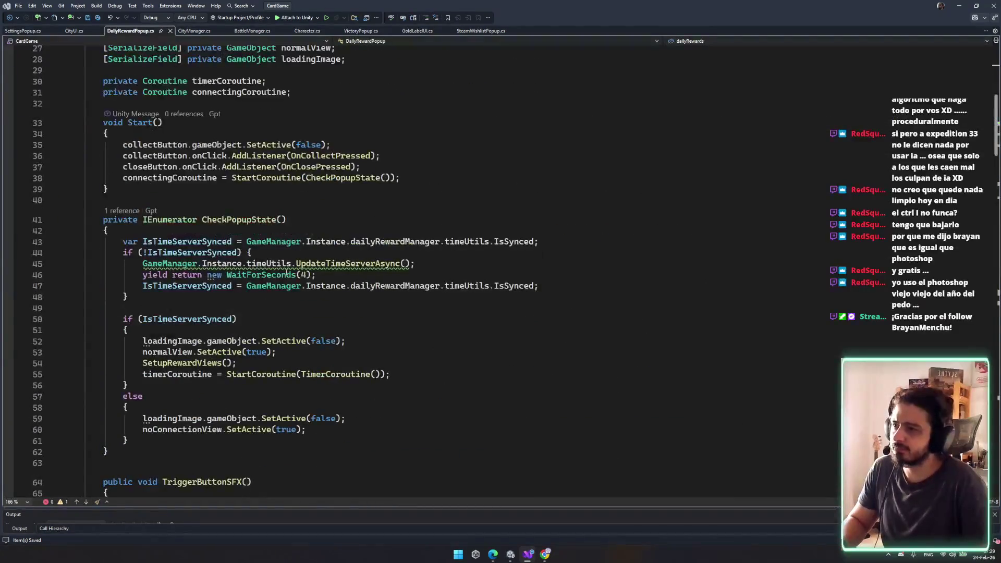
scroll(286, 269, "down", 20)
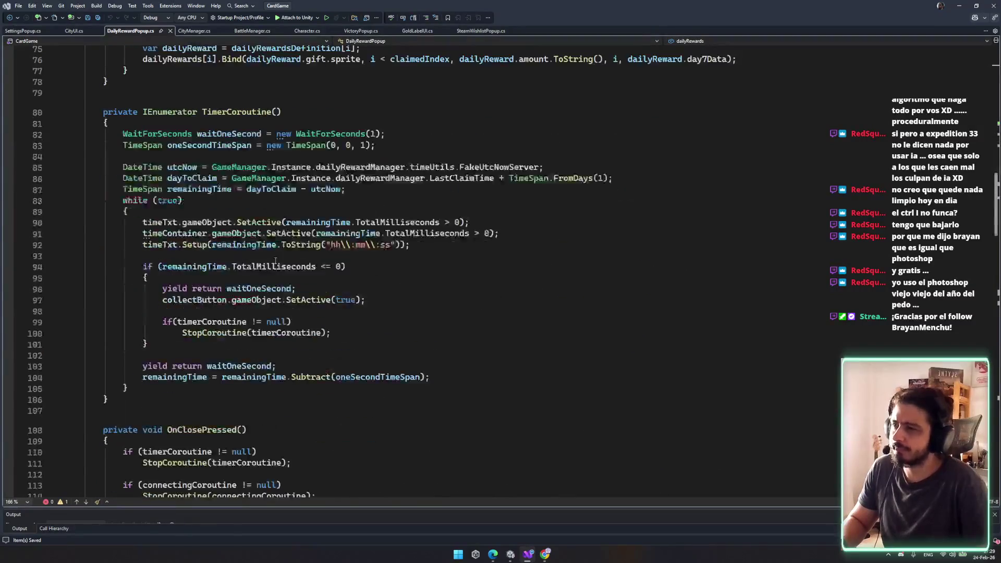
scroll(275, 259, "down", 8)
left_click(234, 171)
scroll(271, 235, "down", 6)
left_click(308, 308)
scroll(309, 302, "down", 15)
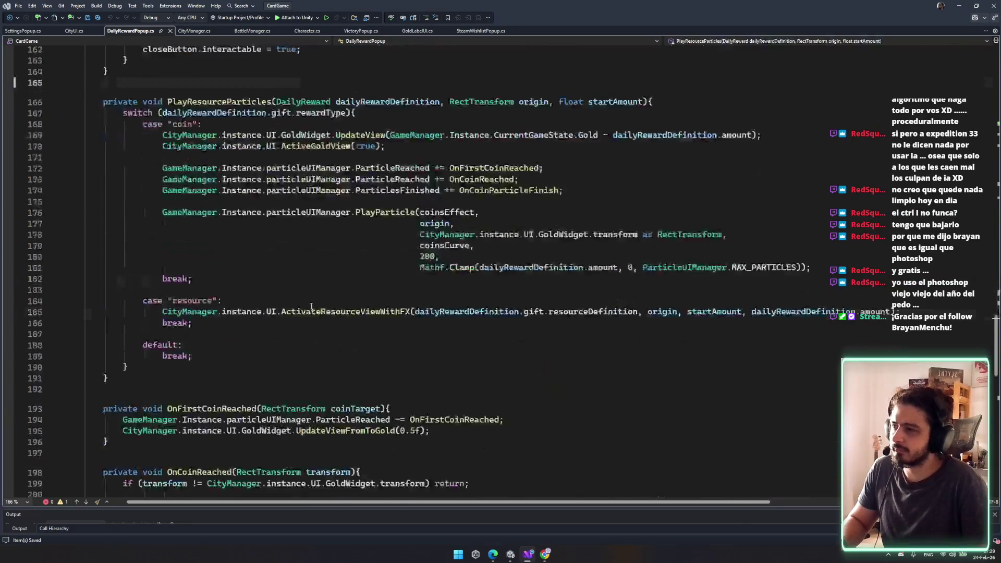
scroll(309, 302, "down", 6)
left_click(235, 189)
scroll(235, 209, "up", 6)
left_click(307, 297)
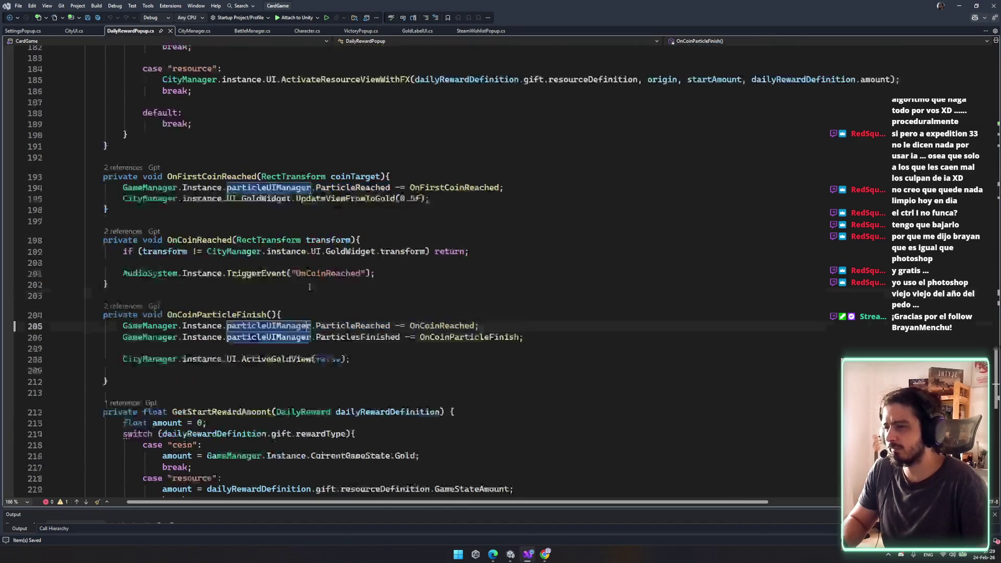
scroll(310, 292, "up", 20)
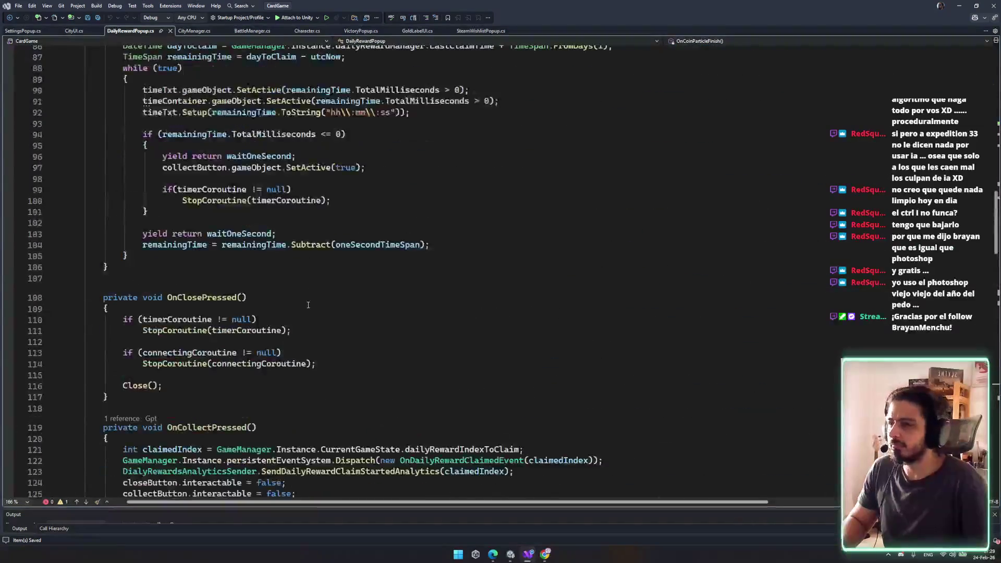
scroll(308, 305, "up", 12)
scroll(299, 303, "up", 5)
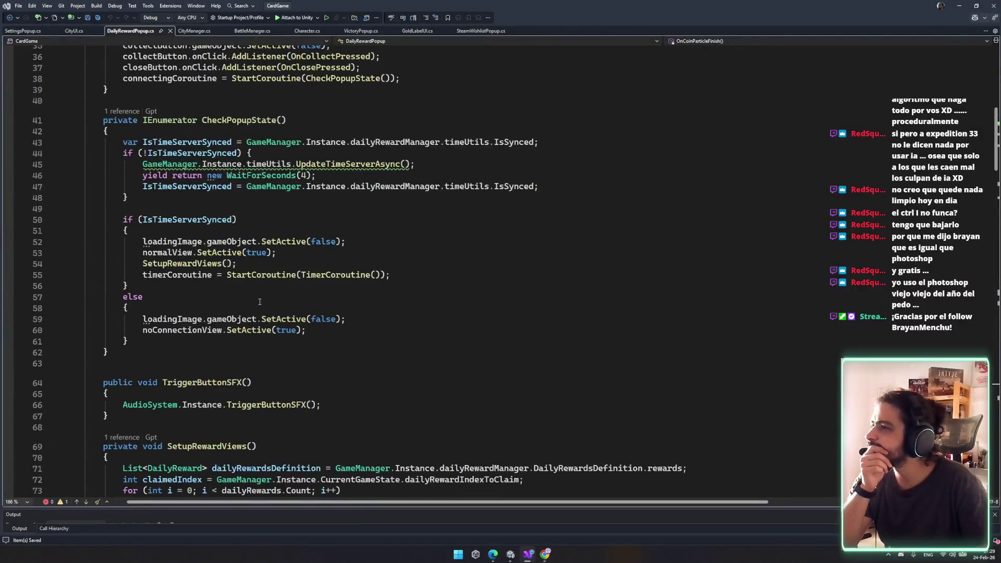
scroll(259, 302, "up", 5)
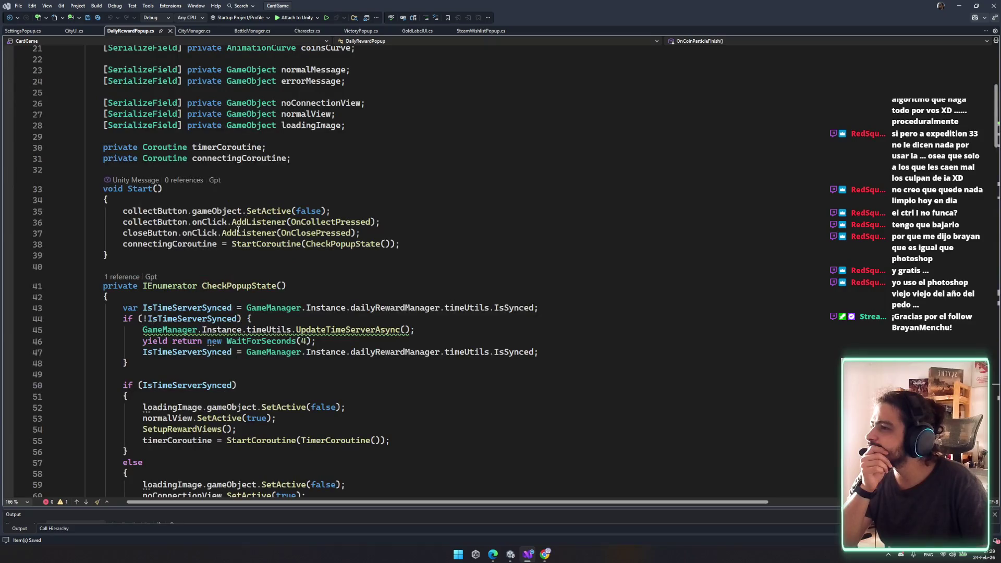
scroll(243, 244, "down", 6)
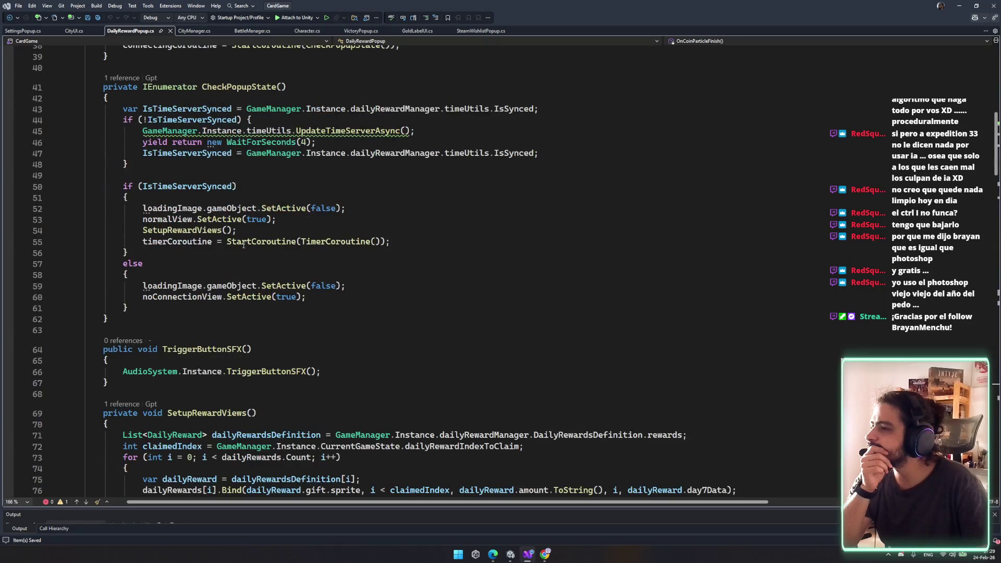
scroll(243, 245, "down", 1)
scroll(243, 244, "up", 12)
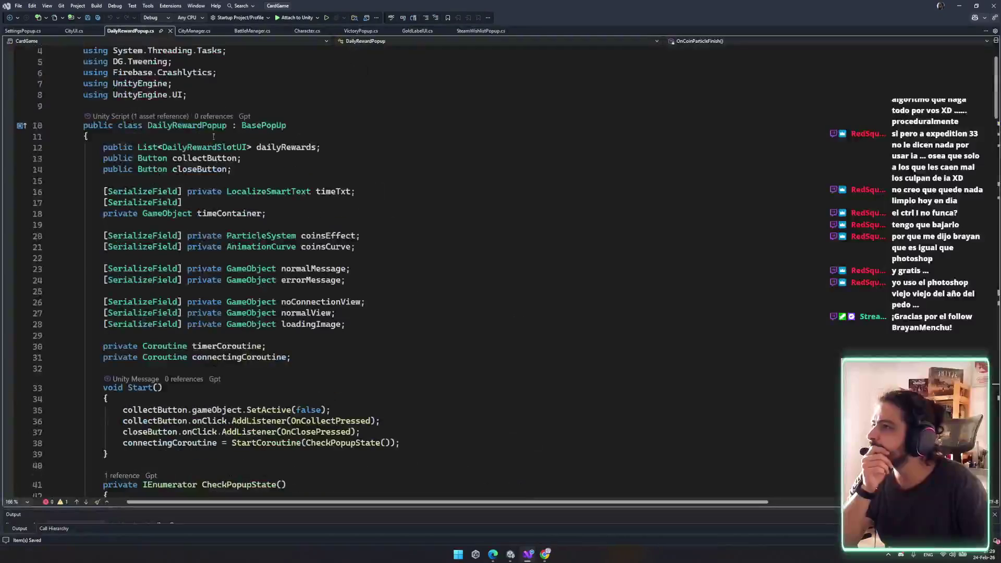
- Find all references to DailyRewardPopup across the entire solution
left_click(141, 115)
left_click(208, 124)
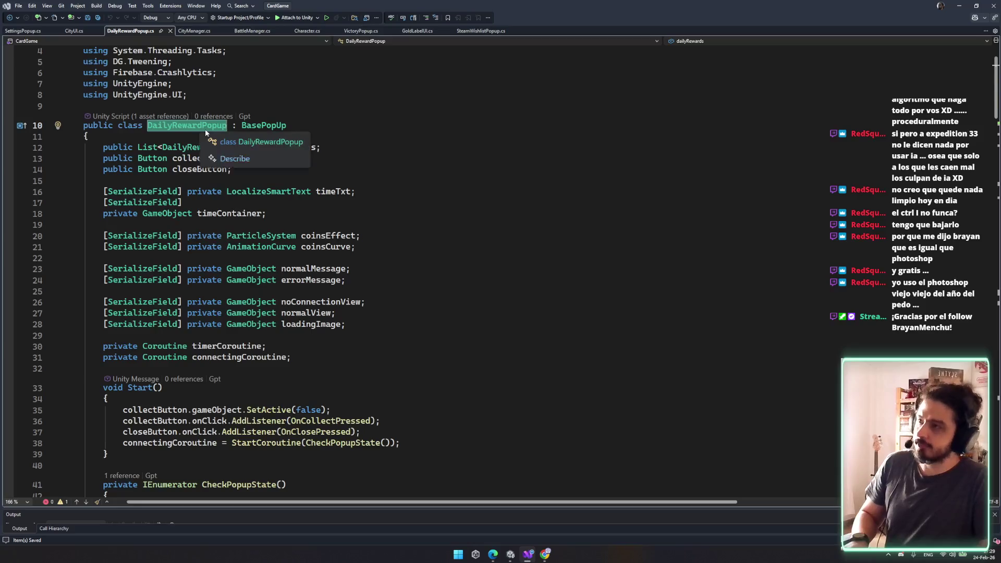
key("ctrl+shift+f")
key("Return")
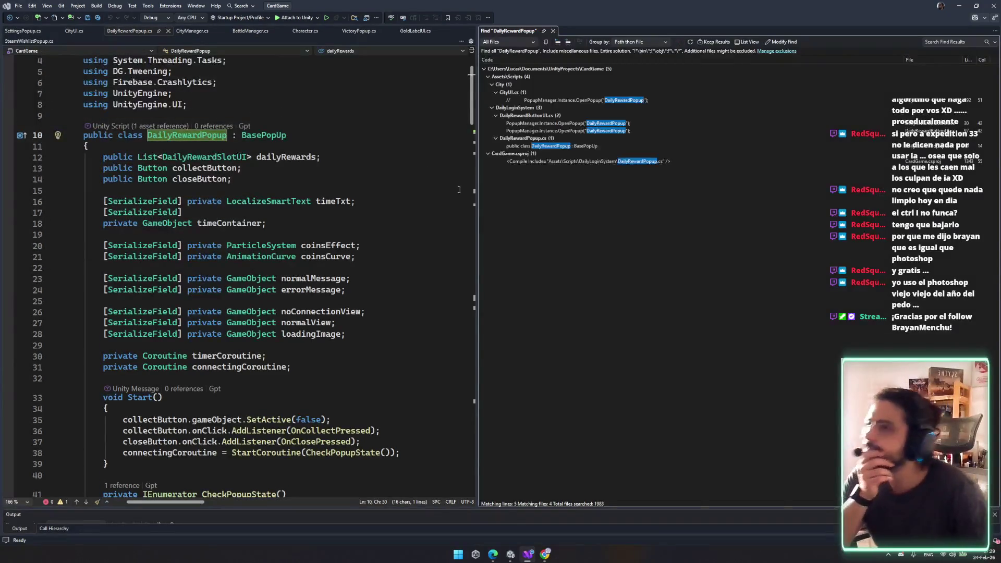
- Open the DailyRewardButtonUI.cs match and trace where TryShowDailyReward is called
double_click(604, 124)
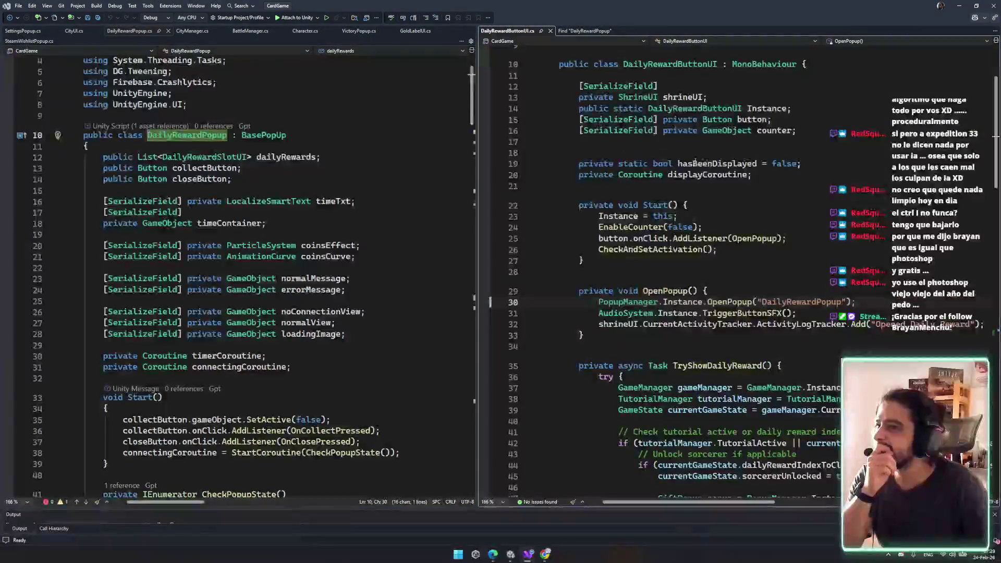
scroll(698, 224, "down", 1)
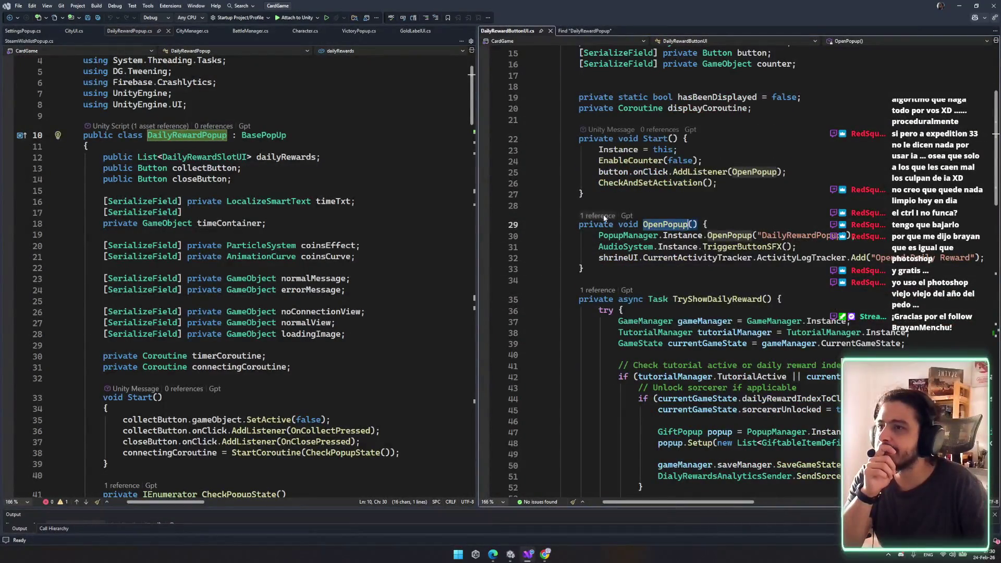
double_click(750, 175)
key("End")
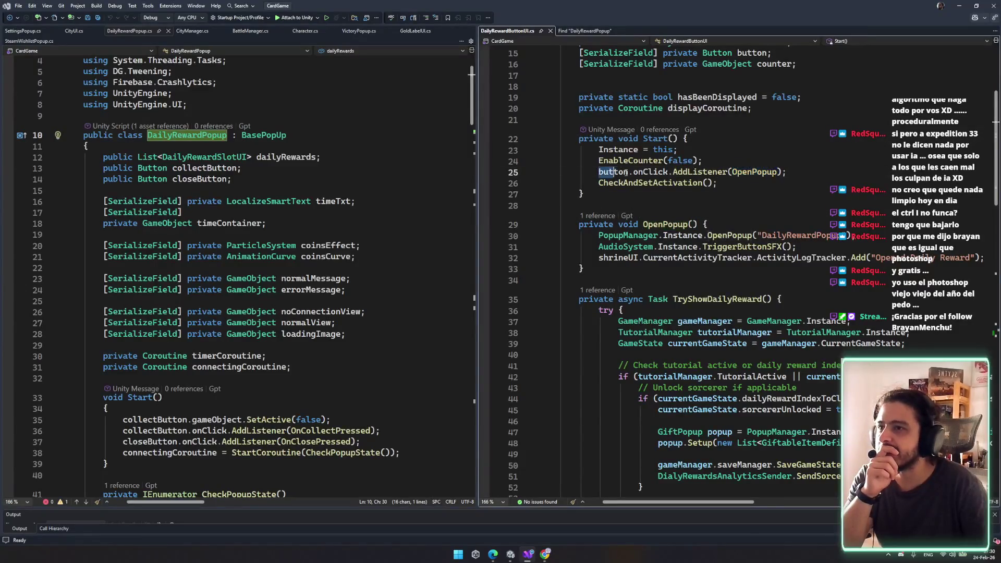
key("shift+Home")
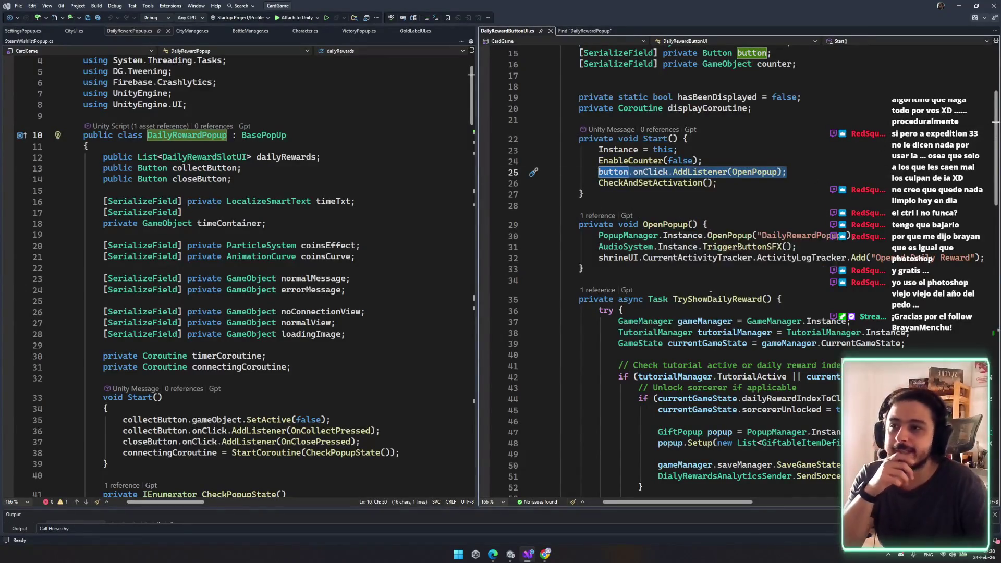
double_click(717, 299)
scroll(793, 283, "down", 1)
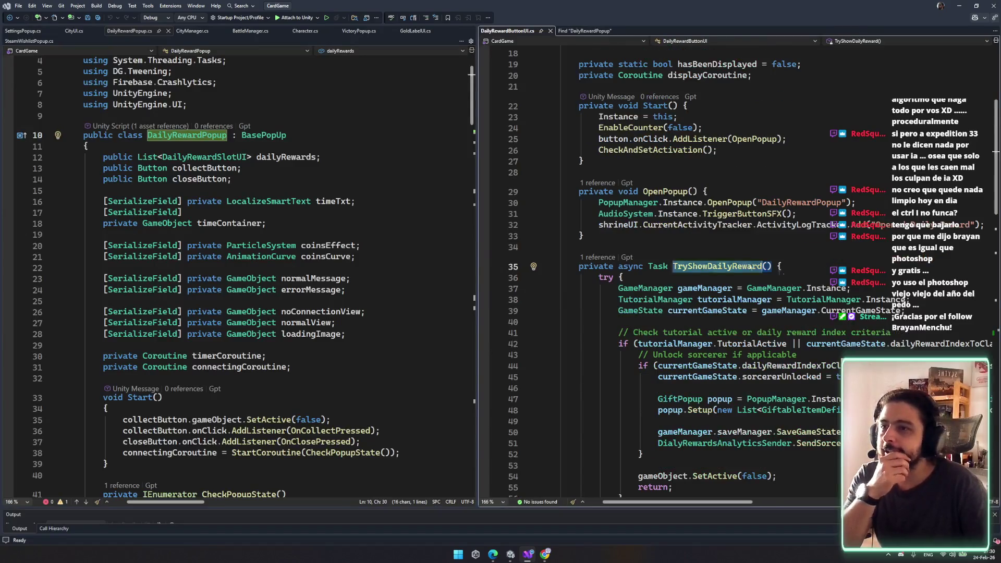
left_click(599, 257)
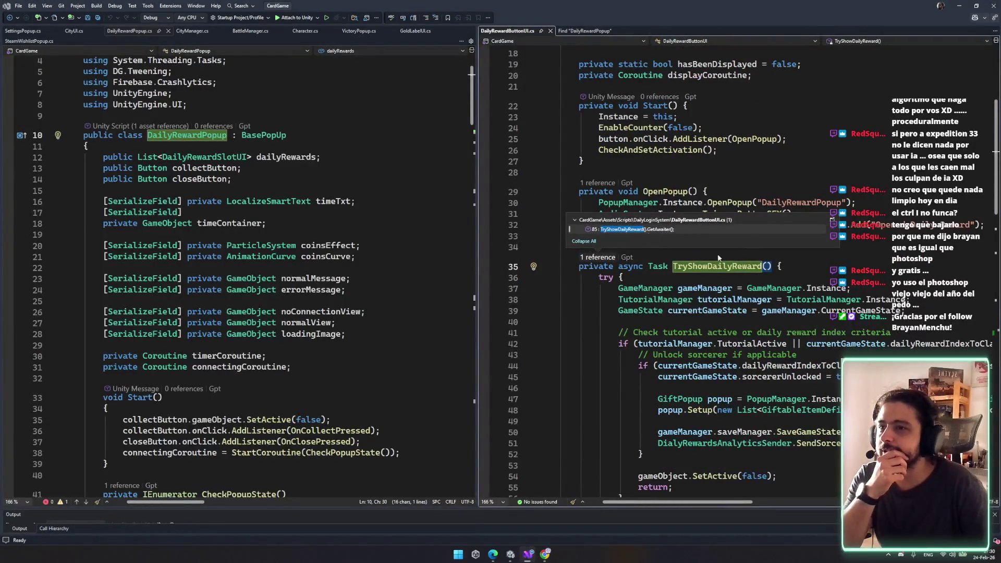
key("Return")
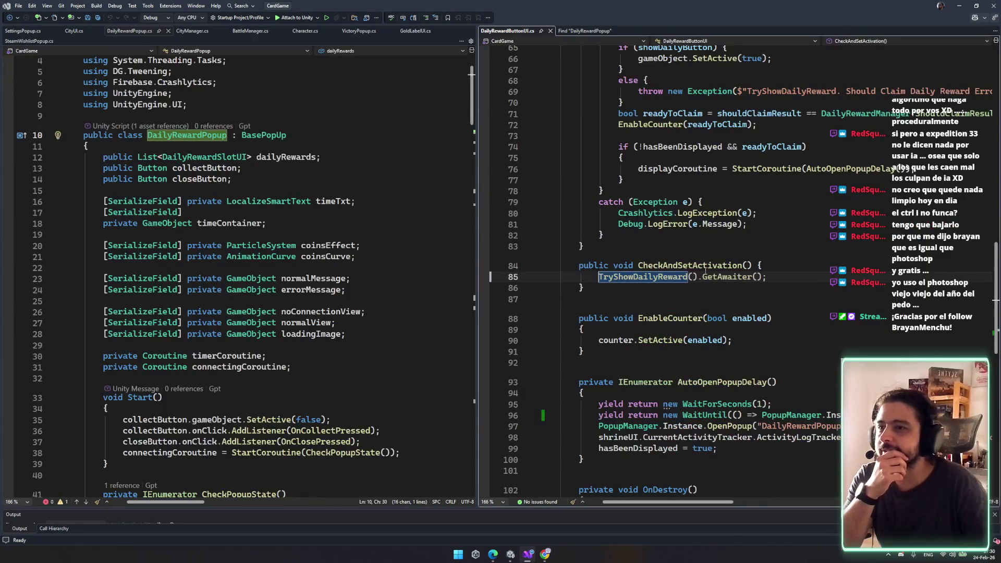
- Follow CheckAndSetActivation back to Start and review the tutorial check in TryShowDailyReward
left_click(722, 264)
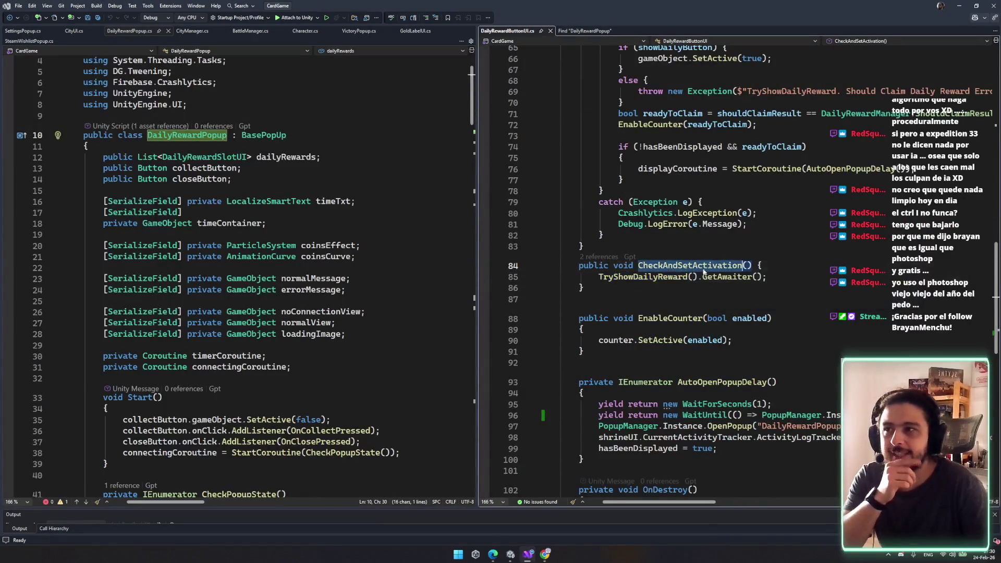
left_click(600, 257)
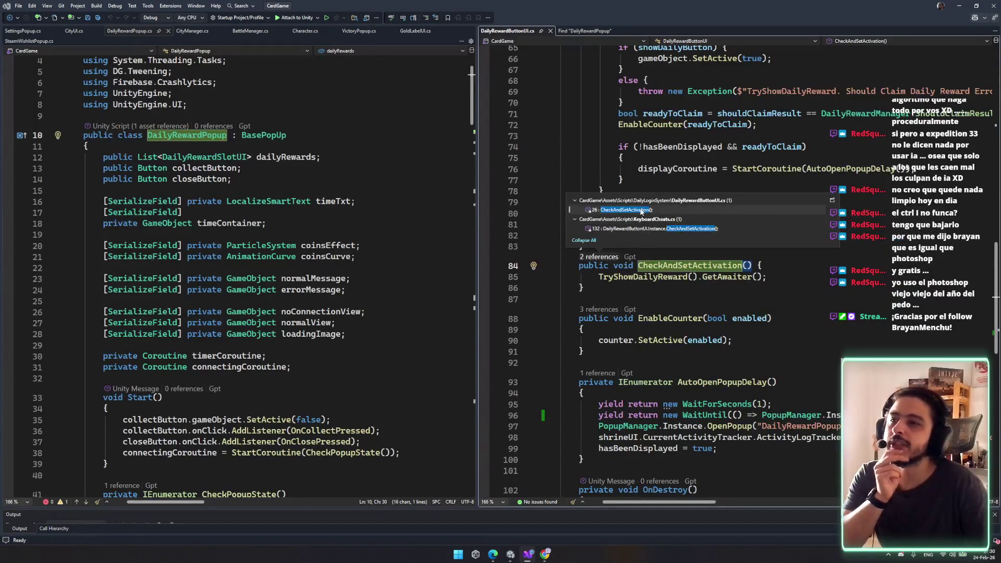
double_click(642, 211)
left_click_drag(688, 233, 584, 287)
left_click(745, 287)
double_click(656, 277)
scroll(675, 201, "down", 6)
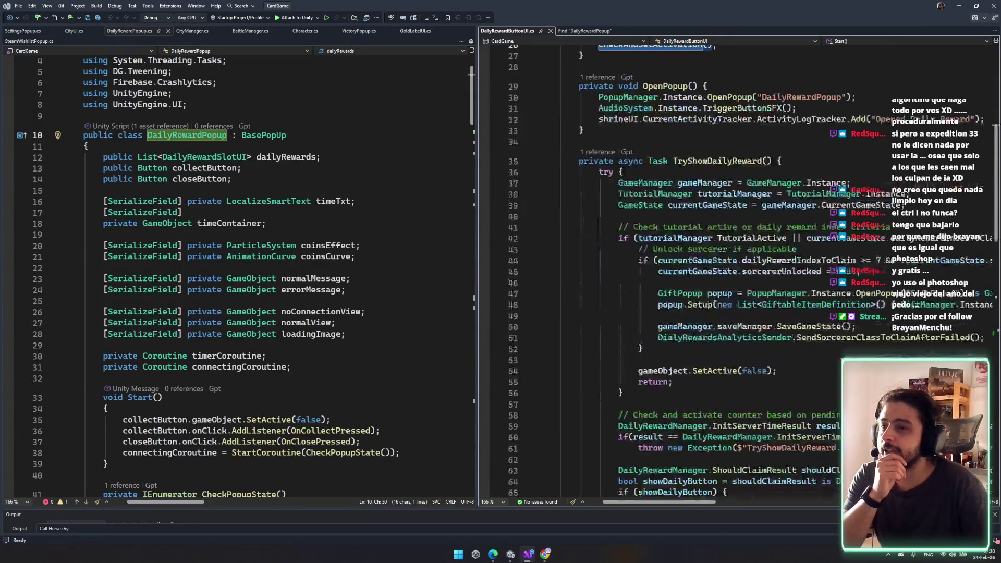
left_click(694, 164)
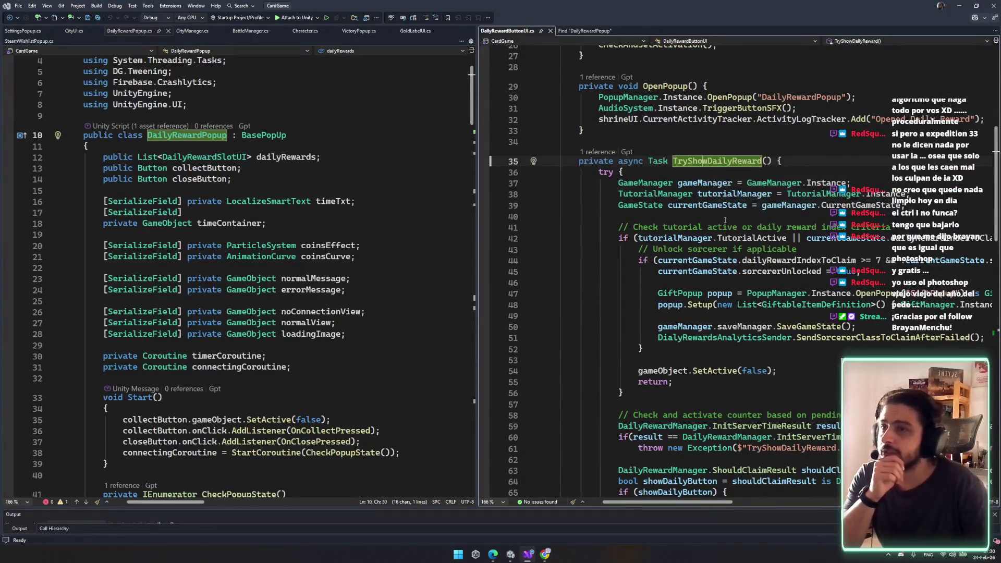
mouse_move(593, 177)
left_mouse_down()
mouse_move(855, 194)
mouse_move(886, 227)
left_mouse_up()
left_click(758, 249)
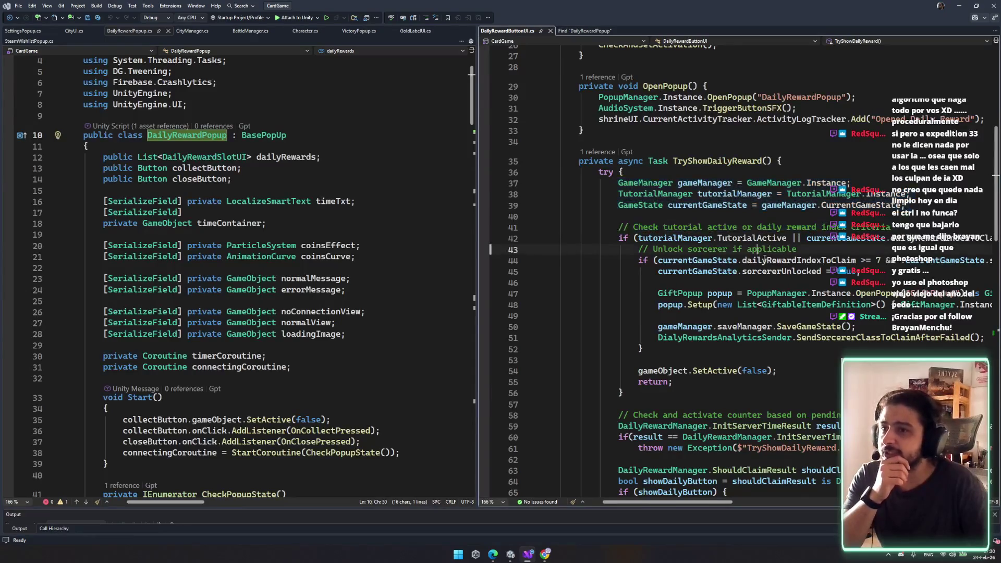
mouse_move(681, 504)
left_mouse_down()
mouse_move(717, 503)
mouse_move(680, 502)
left_mouse_up()
- Review the uses of showDailyButton and the CheckAndSetActivation method
scroll(678, 341, "down", 3)
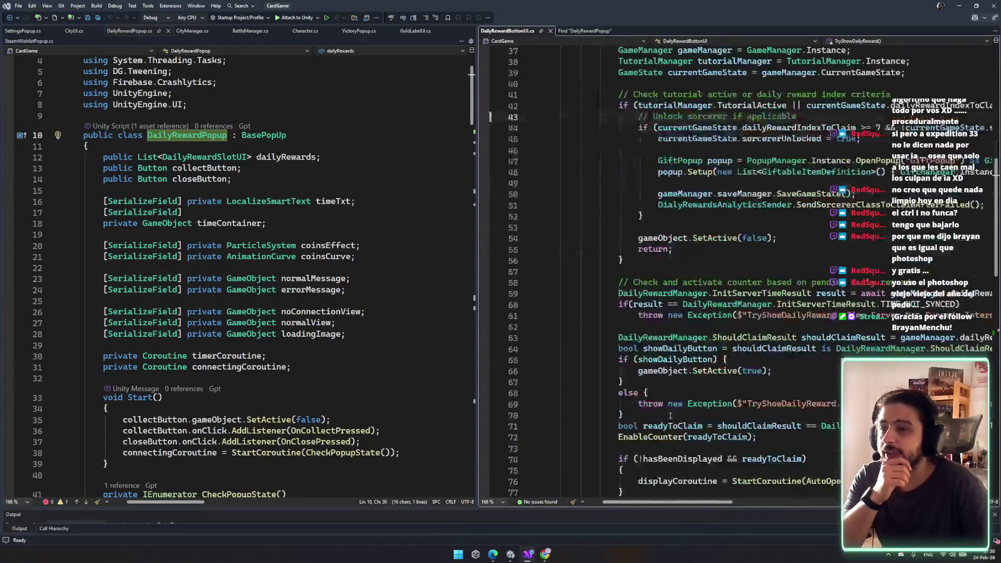
double_click(678, 360)
scroll(683, 365, "down", 3)
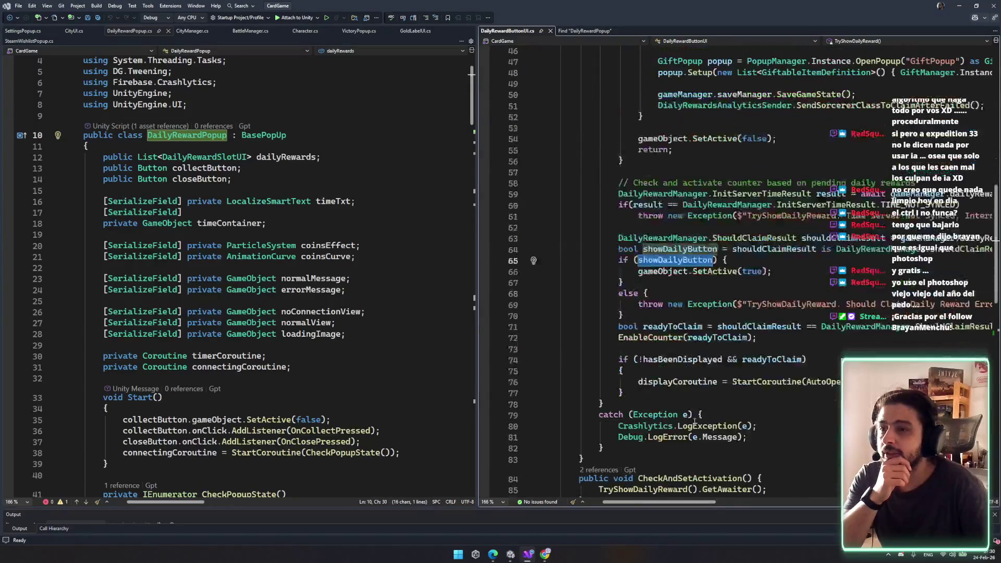
scroll(694, 423, "down", 3)
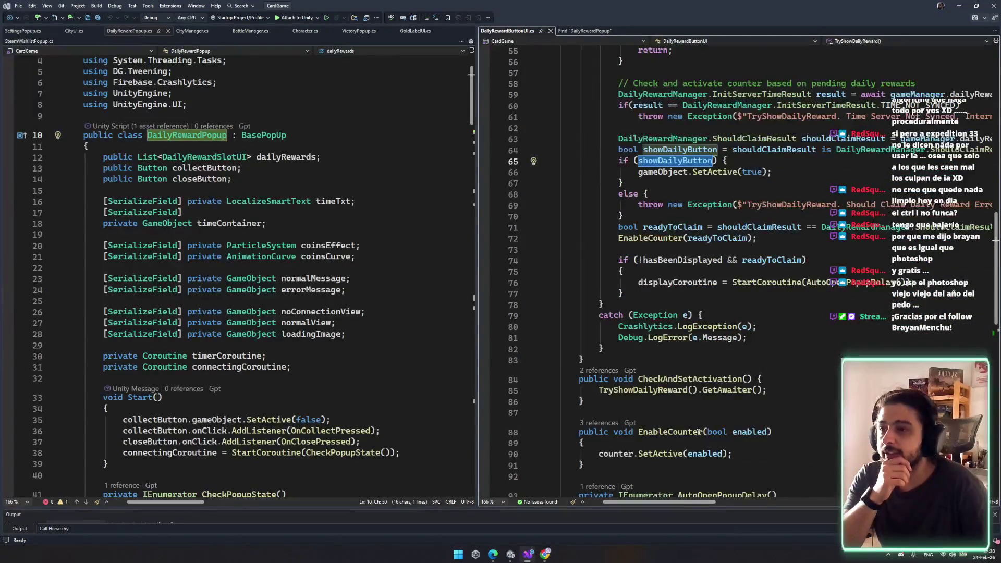
scroll(699, 432, "up", 10)
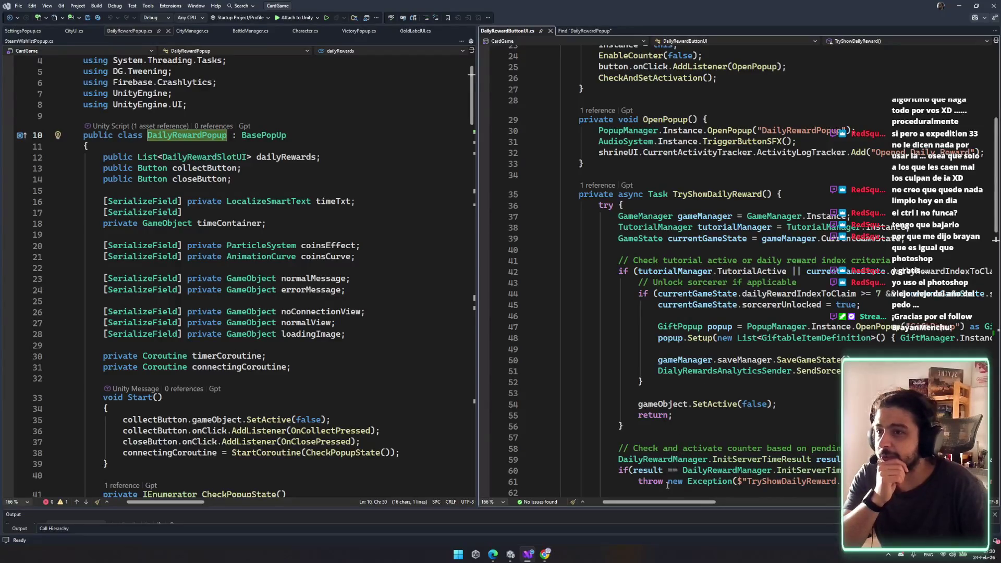
scroll(667, 434, "down", 4)
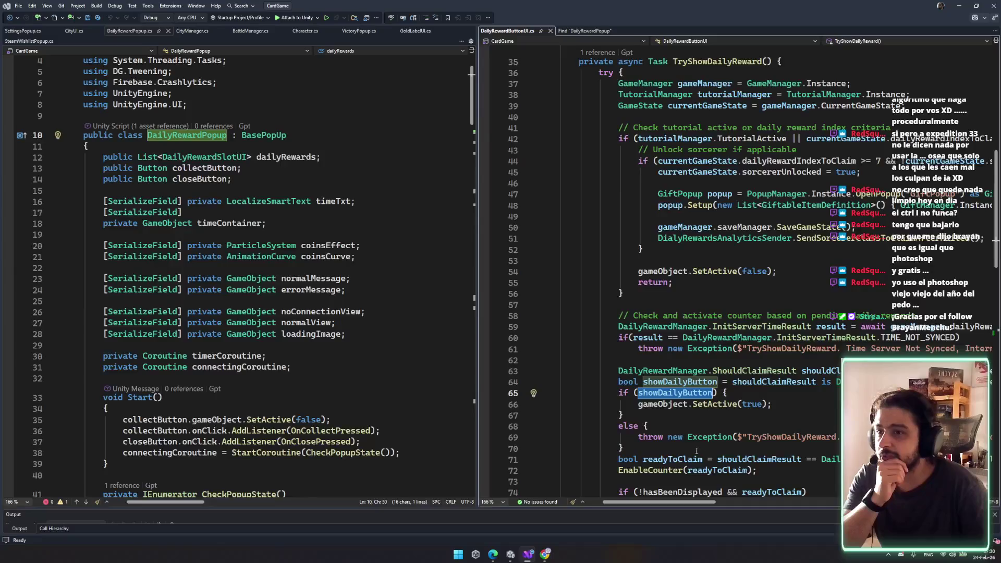
scroll(681, 372, "down", 4)
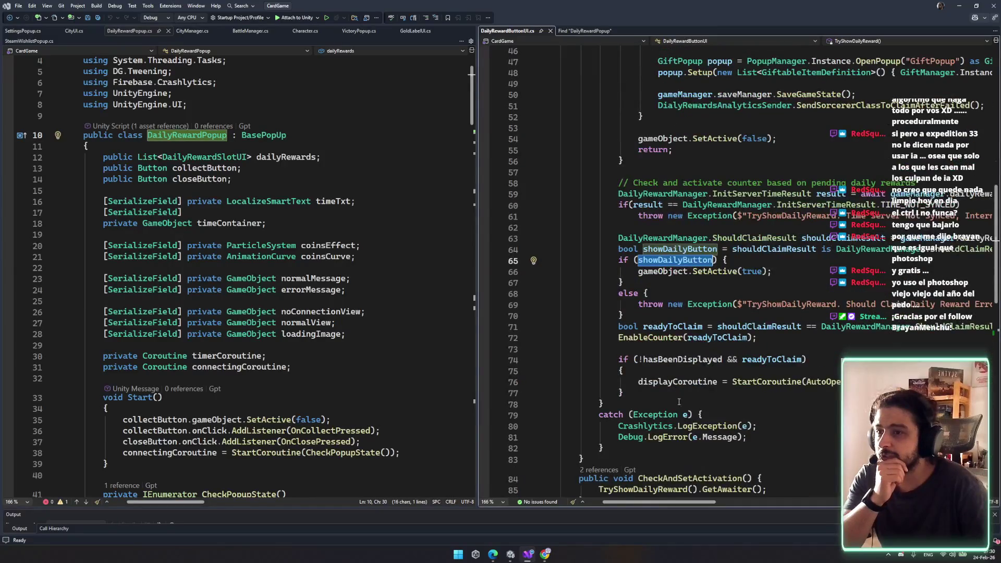
scroll(671, 442, "down", 3)
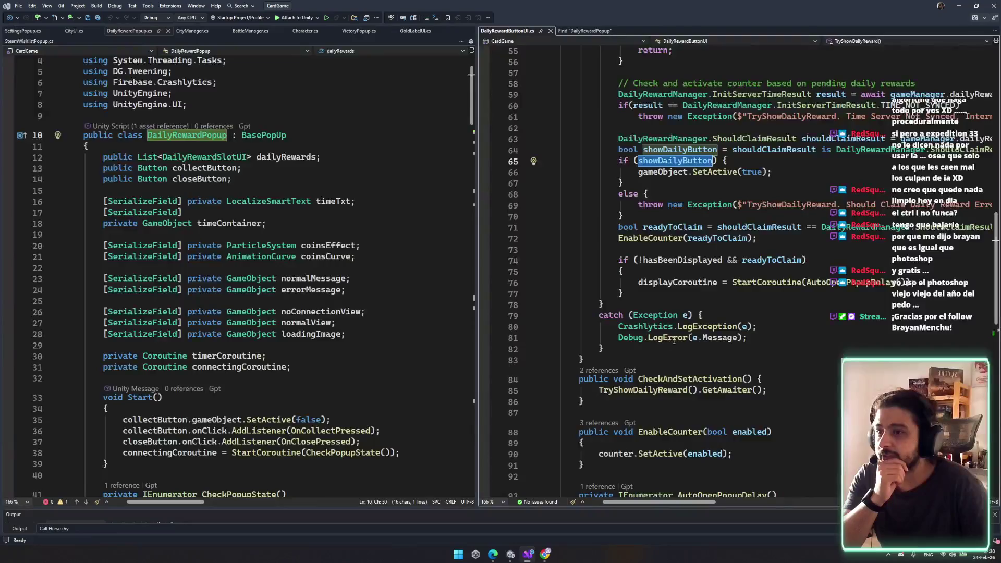
left_click(666, 382)
scroll(666, 382, "up", 2)
- Add '!' before PopupManager in AutoOpenPopupDelay's WaitUntil condition and save DailyRewardButtonUI.cs
left_click(846, 349)
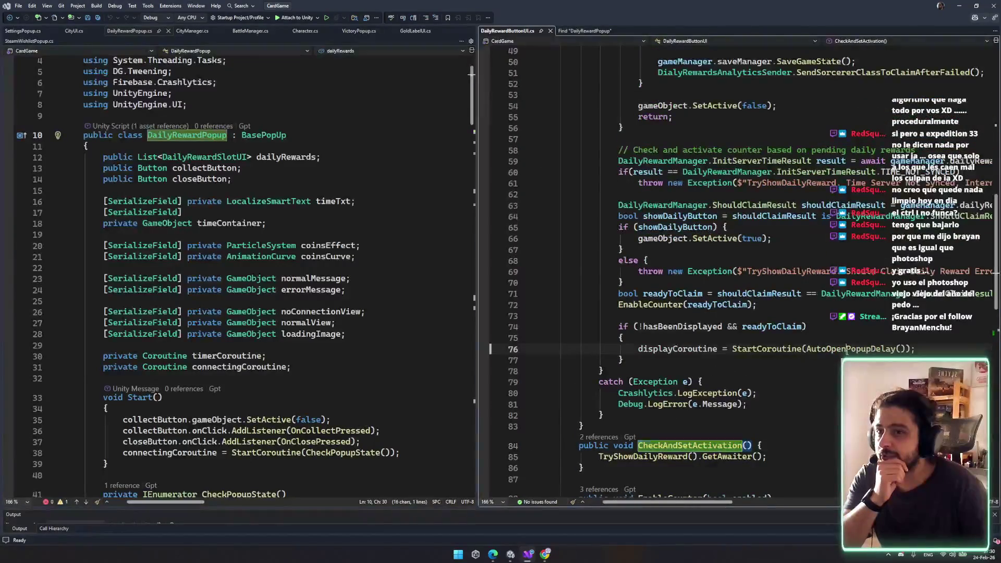
scroll(704, 346, "down", 10)
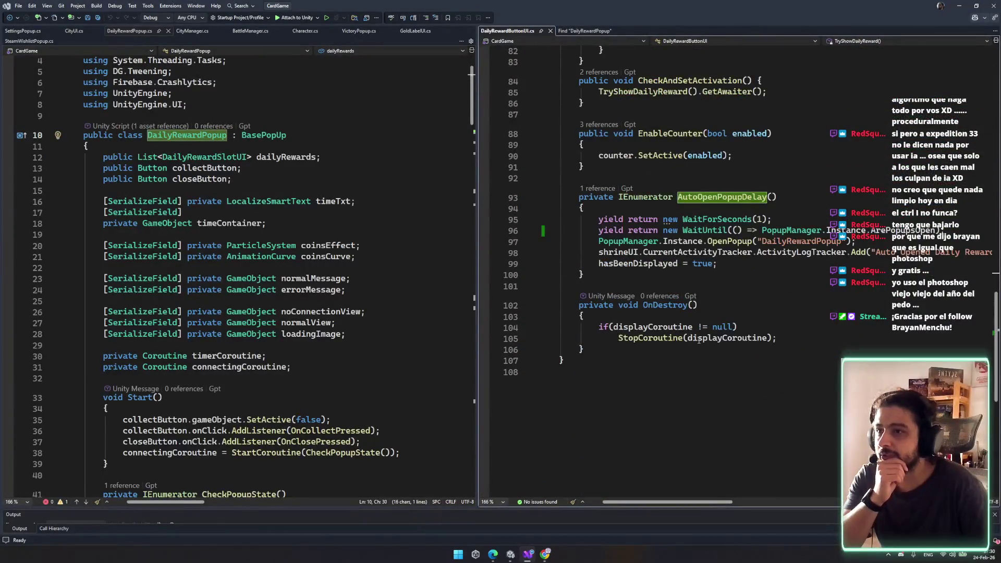
left_click(858, 231)
left_click(699, 230)
left_click(731, 230)
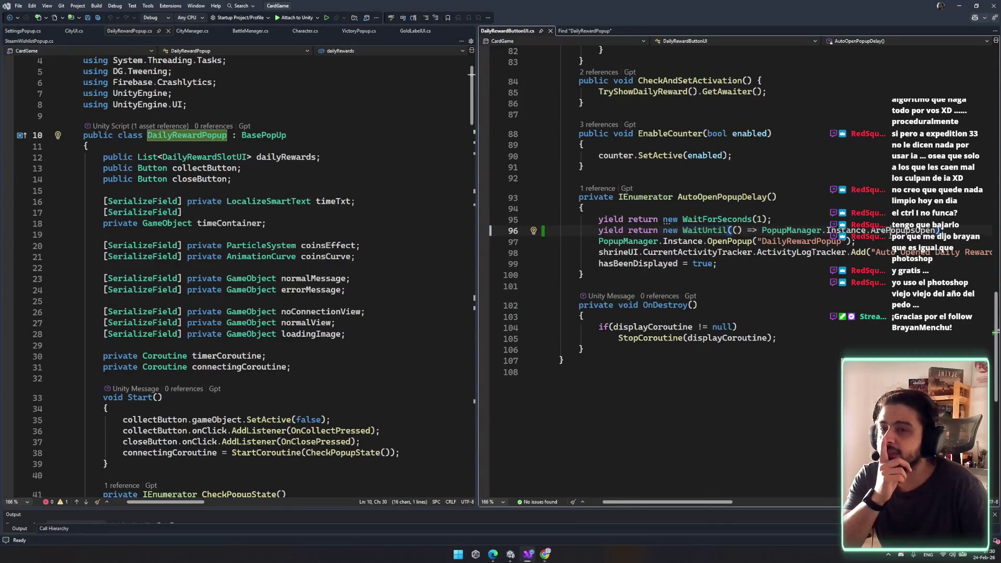
left_click(762, 230)
type("!")
key("ctrl+s")
left_click(731, 251)
left_click(510, 554)
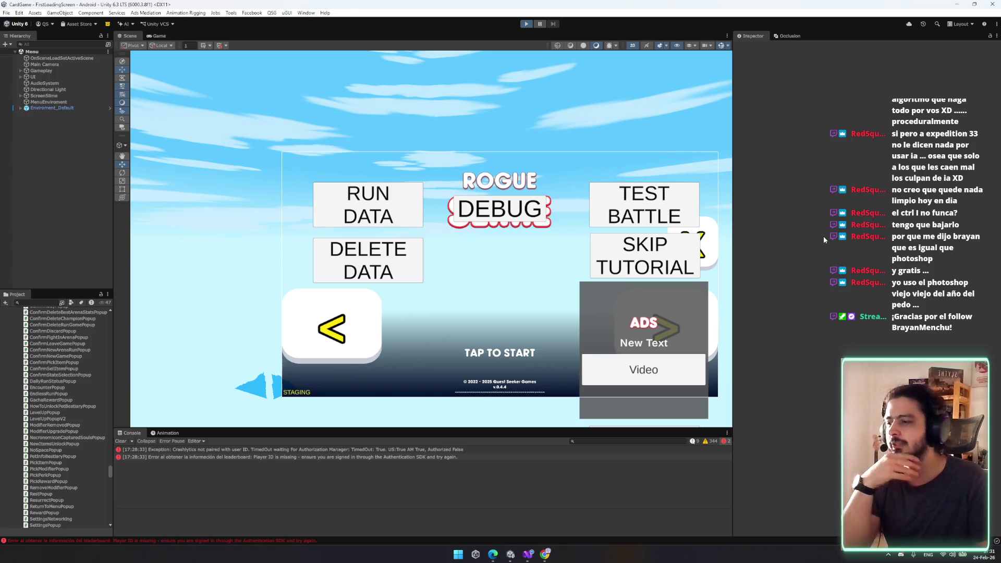
- Play the game past the title screen, closing the Steam wishlist popup and then the Daily Rewards popup
key("ctrl+p")
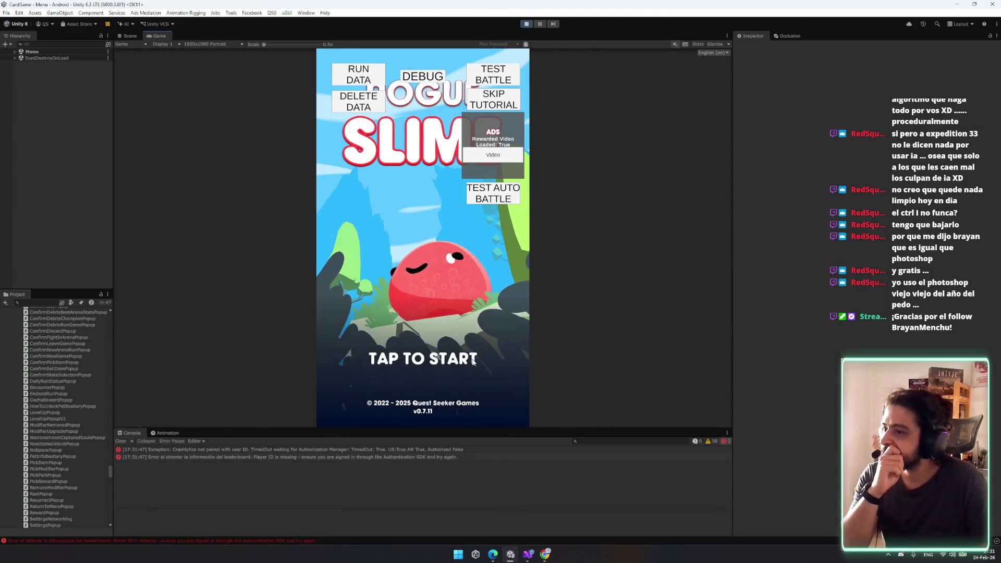
left_click(478, 354)
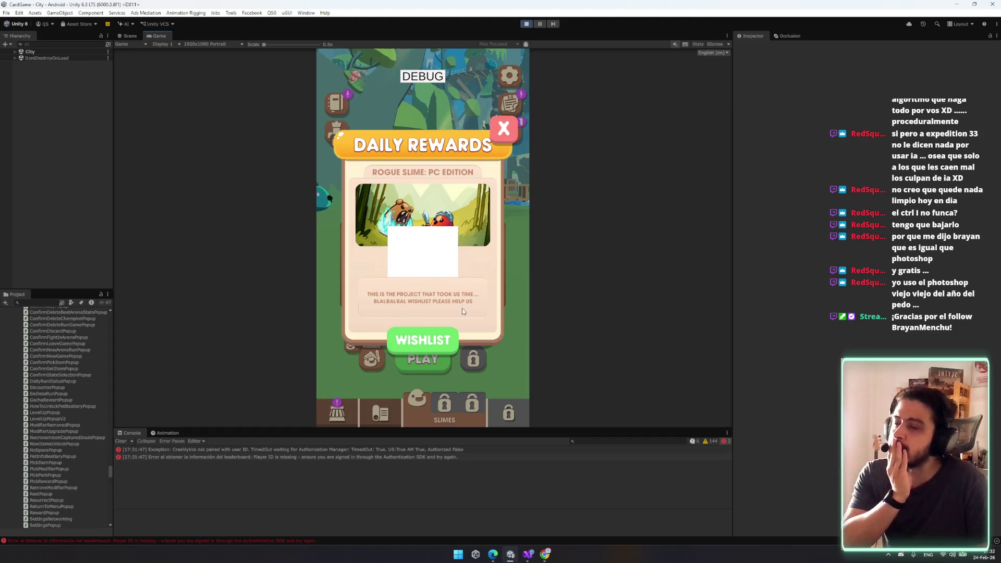
left_click(504, 134)
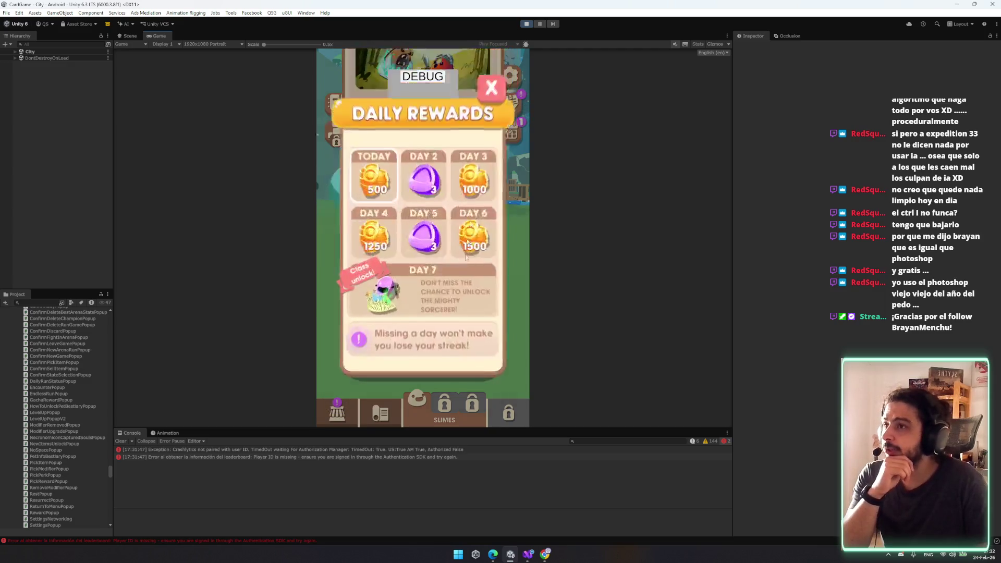
left_click(489, 92)
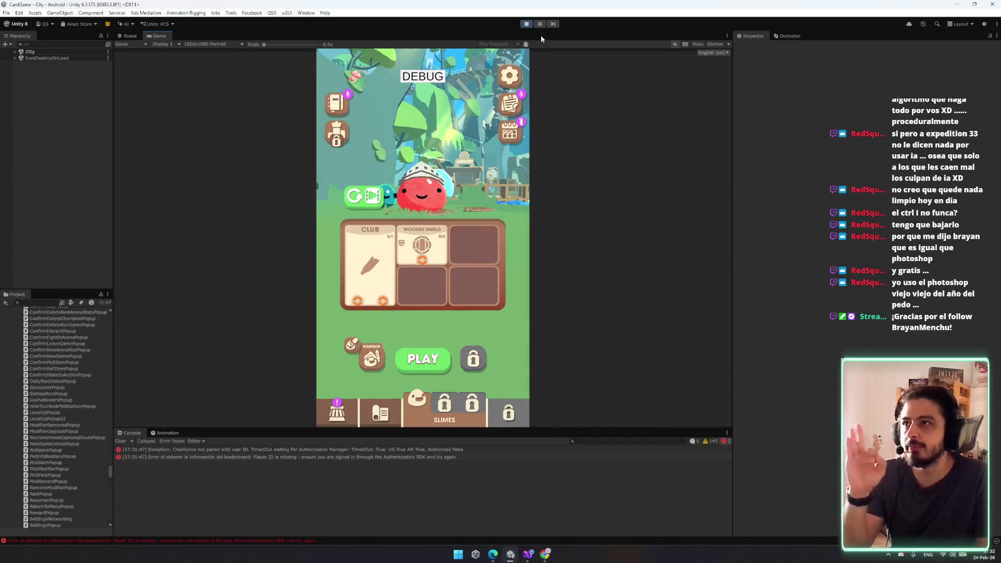
key("alt+Tab")
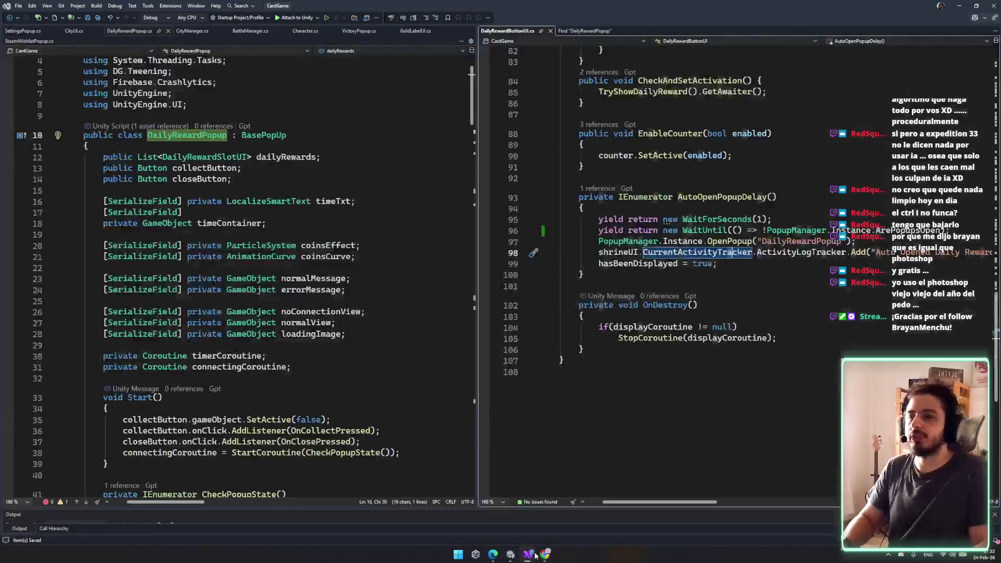
- Close the extra tabs and replace ')//' with '&&' on CityUI.cs line 105, then save
left_click(551, 31)
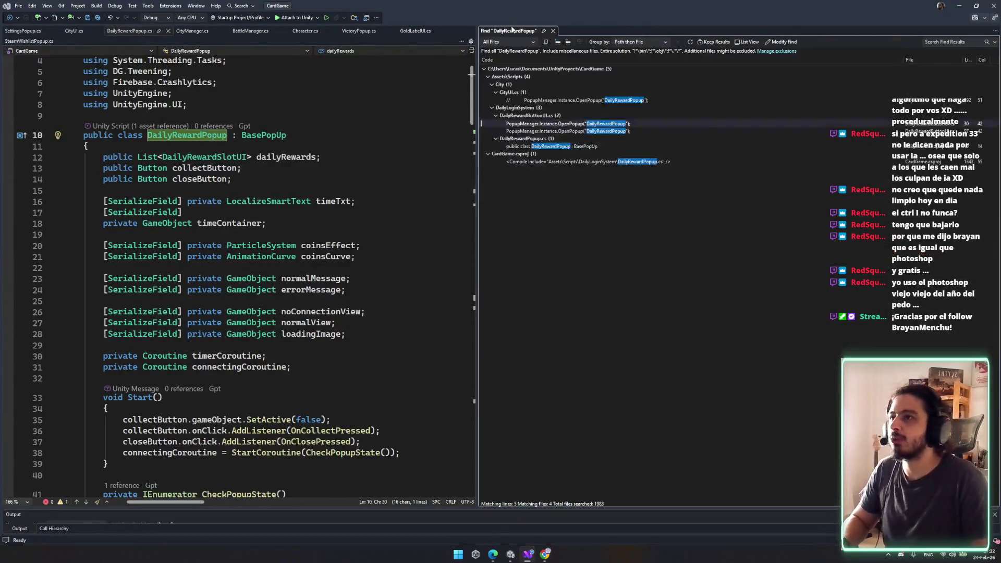
left_click(543, 31)
left_click(170, 31)
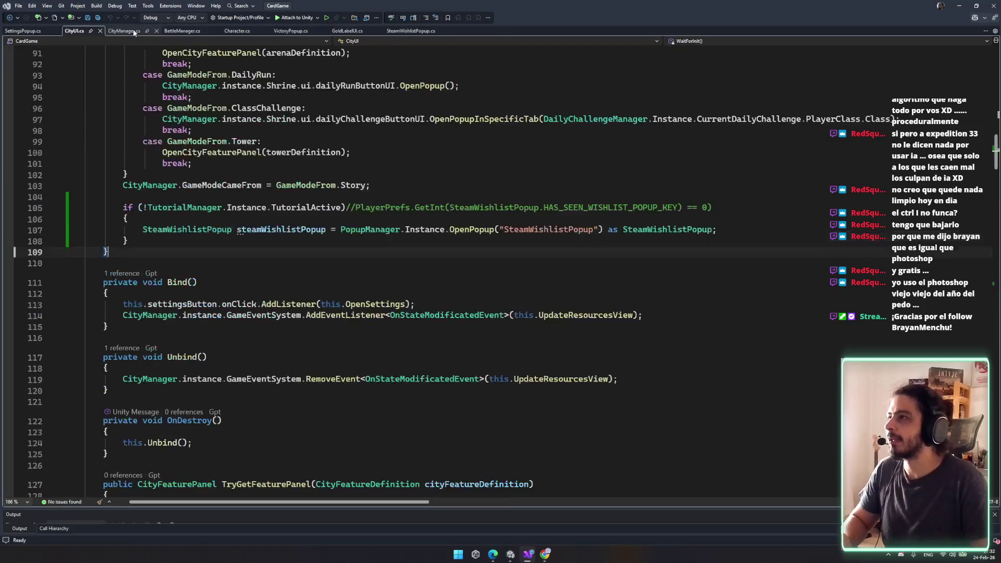
left_click(347, 208)
key("BackSpace")
key("Delete")
key("Delete")
type("&&")
key("ctrl+s")
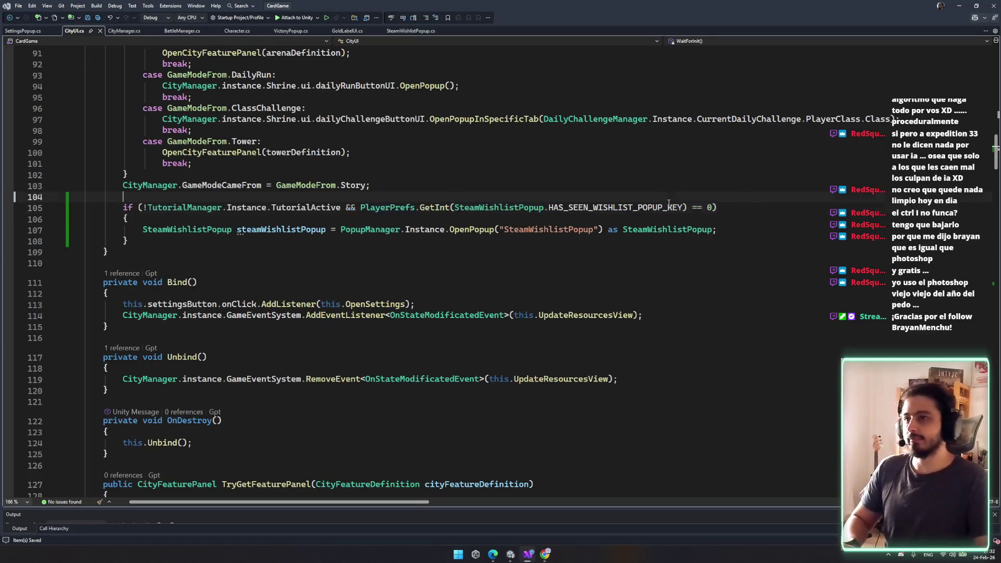
- Review the HAS_SEEN_WISHLIST_POPUP_KEY check and the wishlist popup block in CityUI.cs
double_click(645, 208)
left_click(472, 230)
scroll(472, 230, "up", 4)
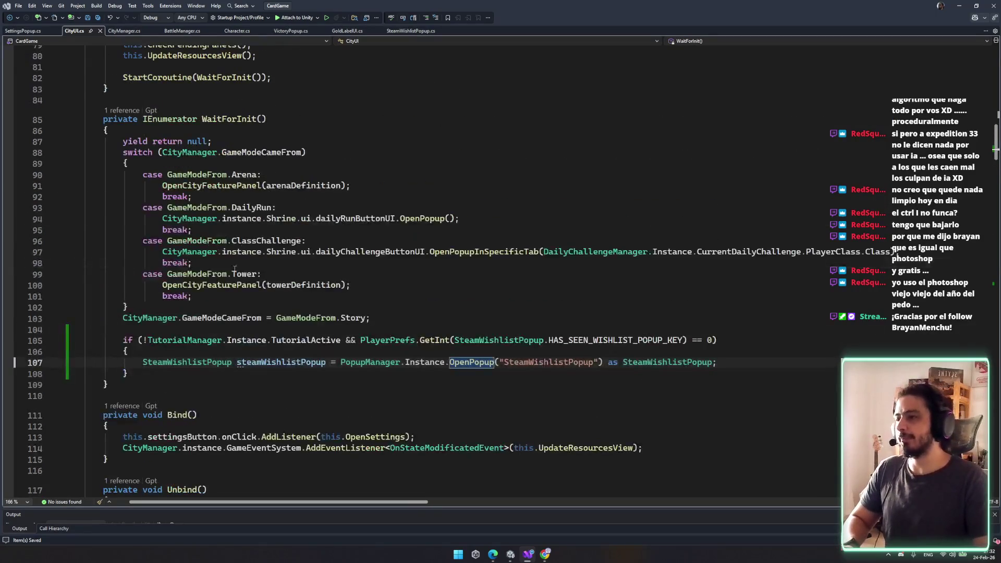
left_click_drag(86, 340, 357, 382)
scroll(328, 354, "up", 15)
left_click(276, 383)
scroll(426, 293, "down", 8)
scroll(425, 292, "down", 13)
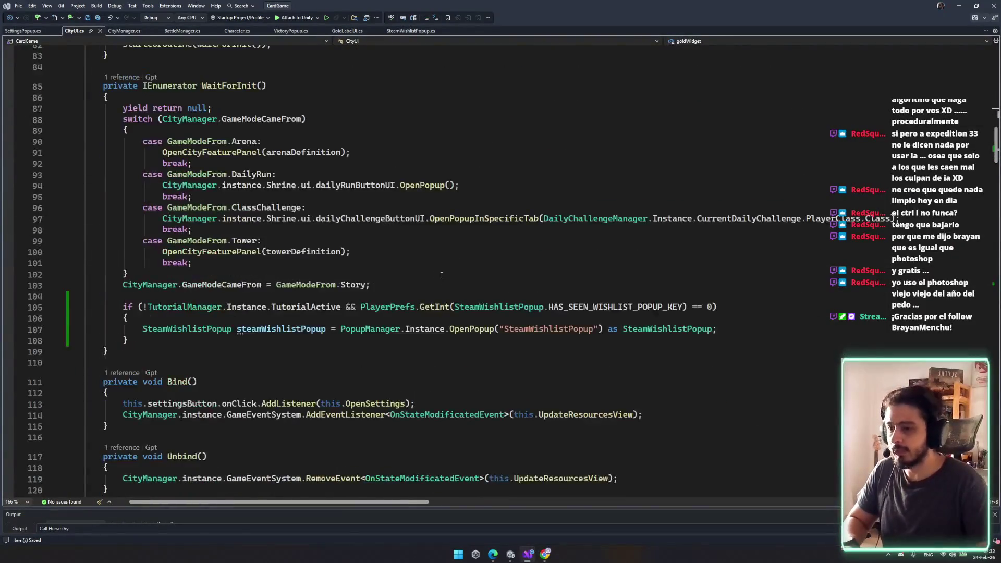
scroll(494, 296, "up", 12)
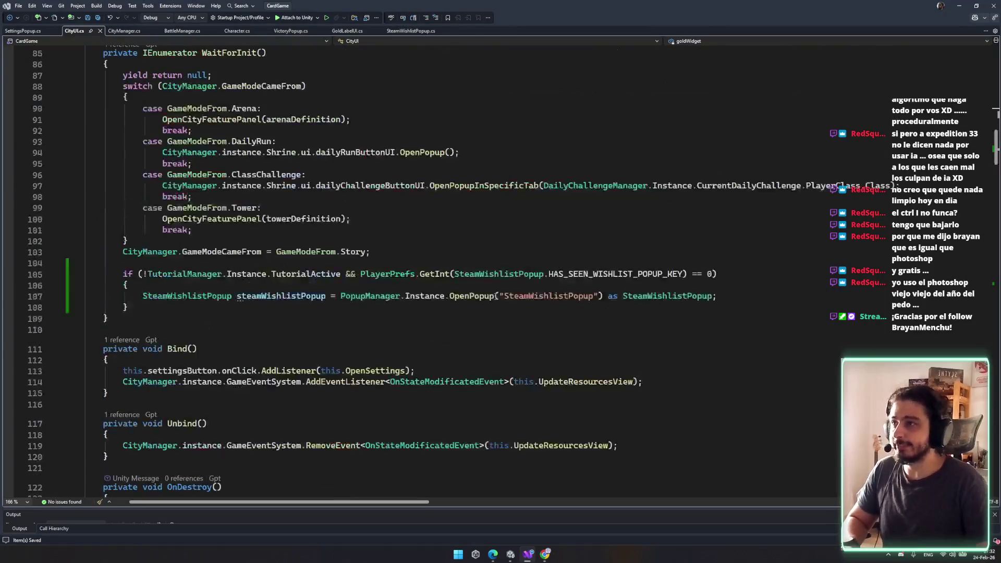
scroll(500, 292, "down", 8)
left_click(503, 287)
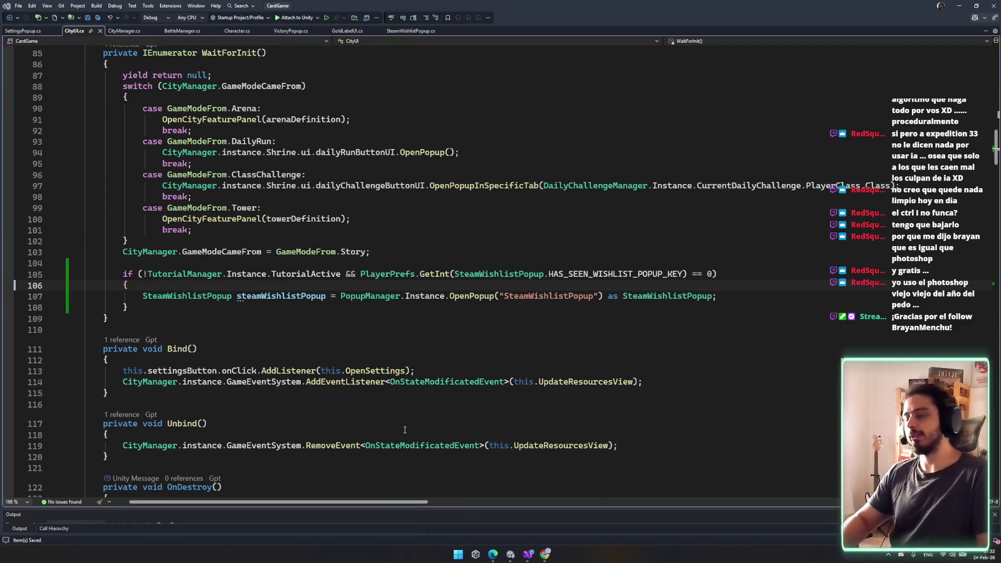
key("alt+Tab")
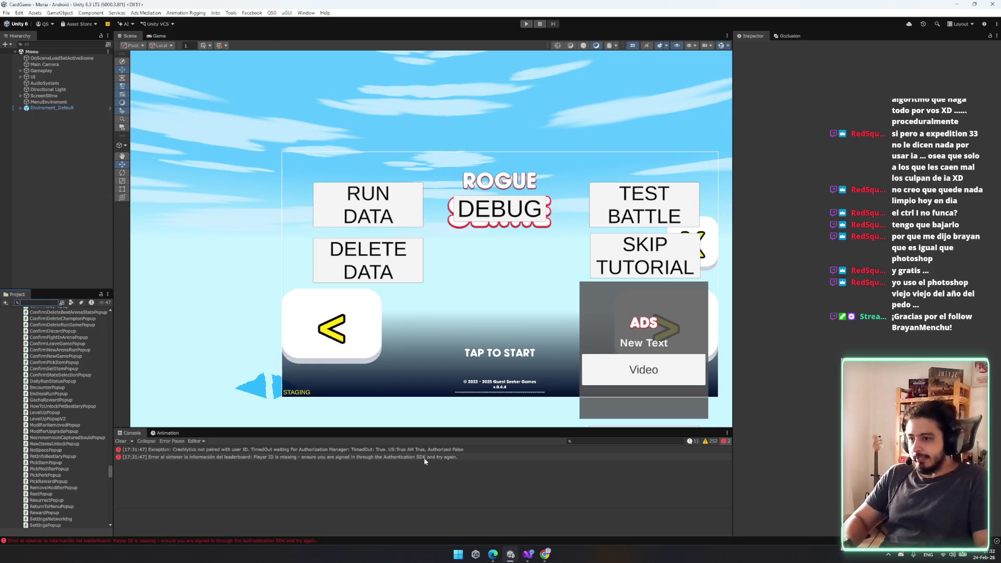
left_click(902, 556)
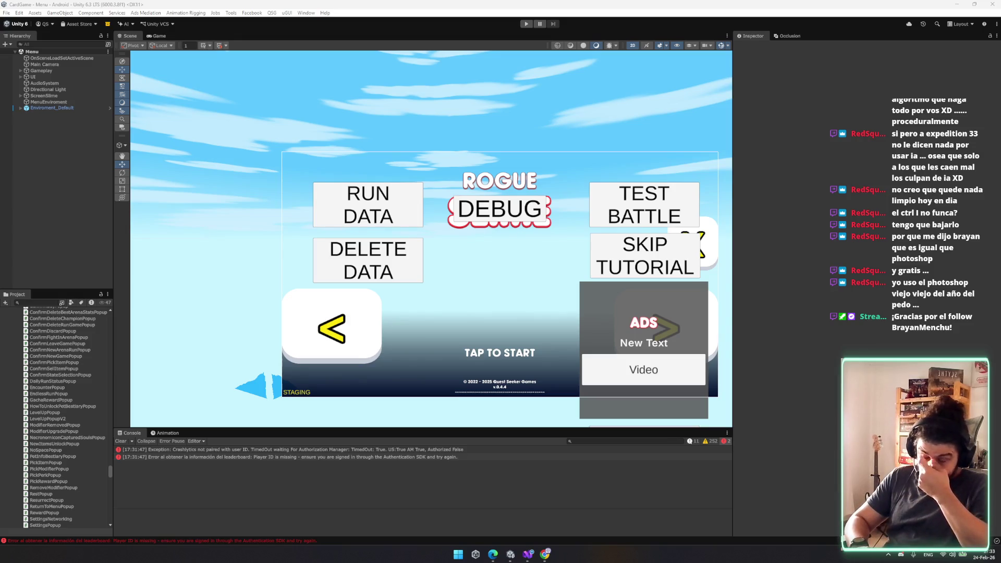
left_click(493, 554)
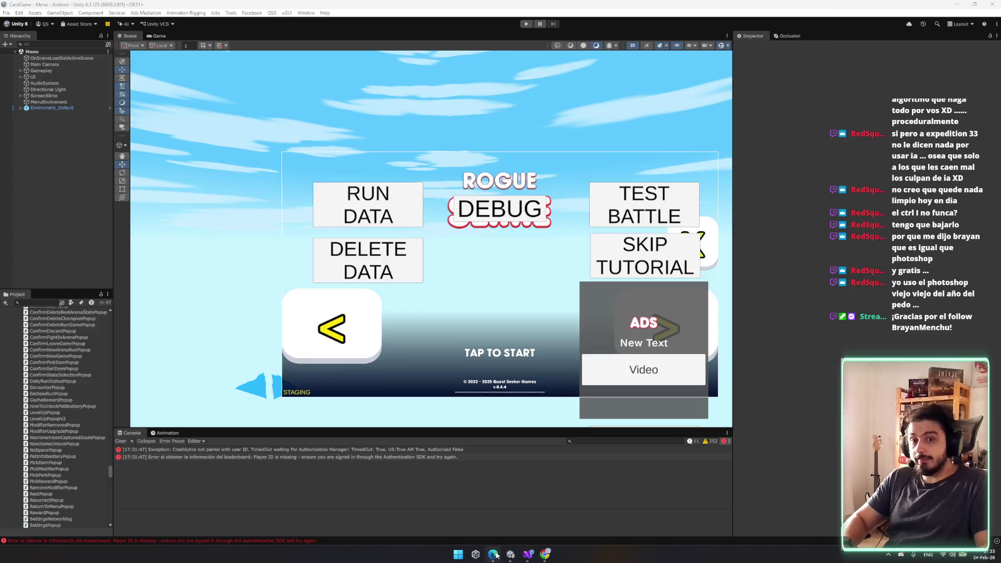
- Go to docs.google.com in a new tab and open the 'Rogue slime Localization' spreadsheet from recent files
key("ctrl+t")
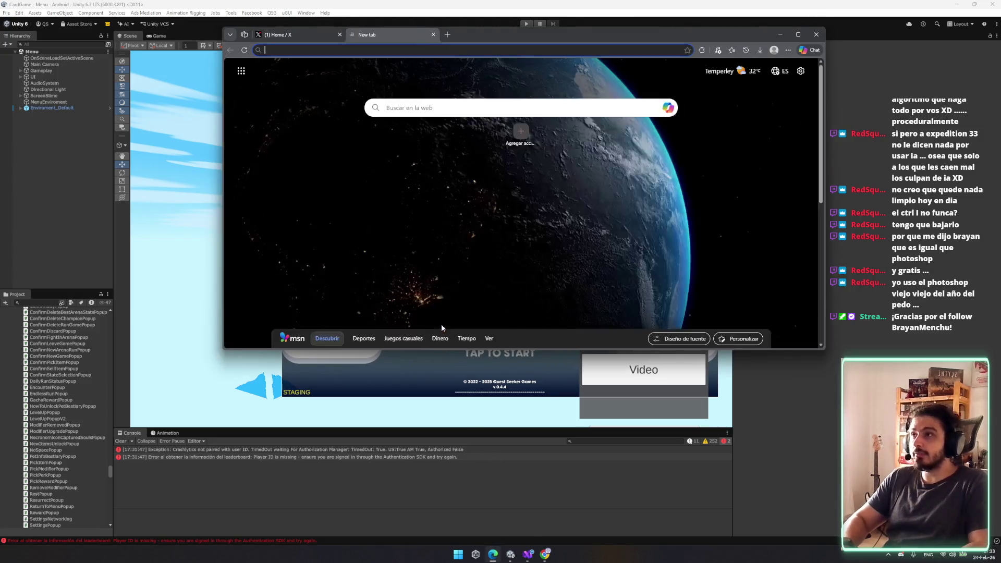
type("docs")
key("Return")
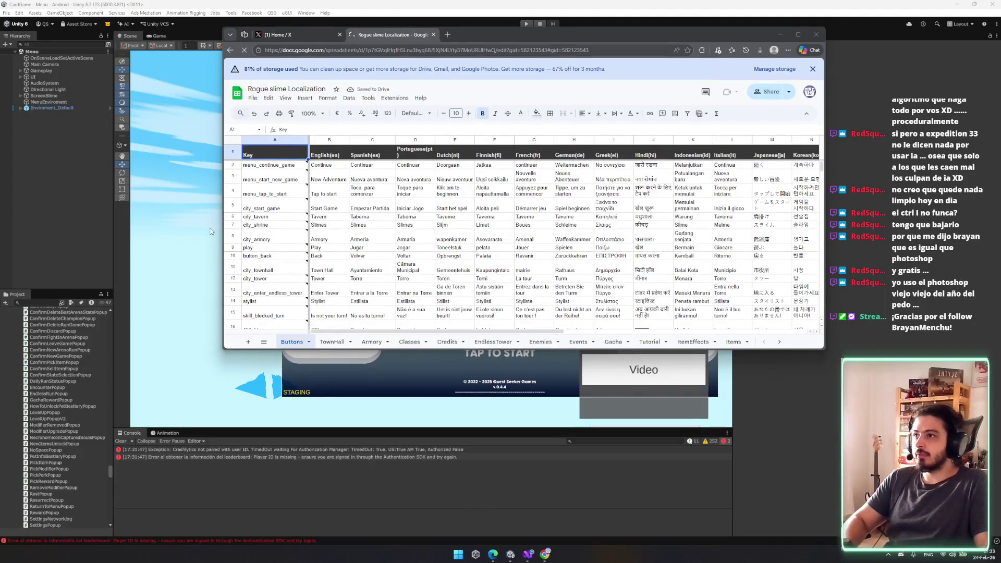
left_click(237, 92)
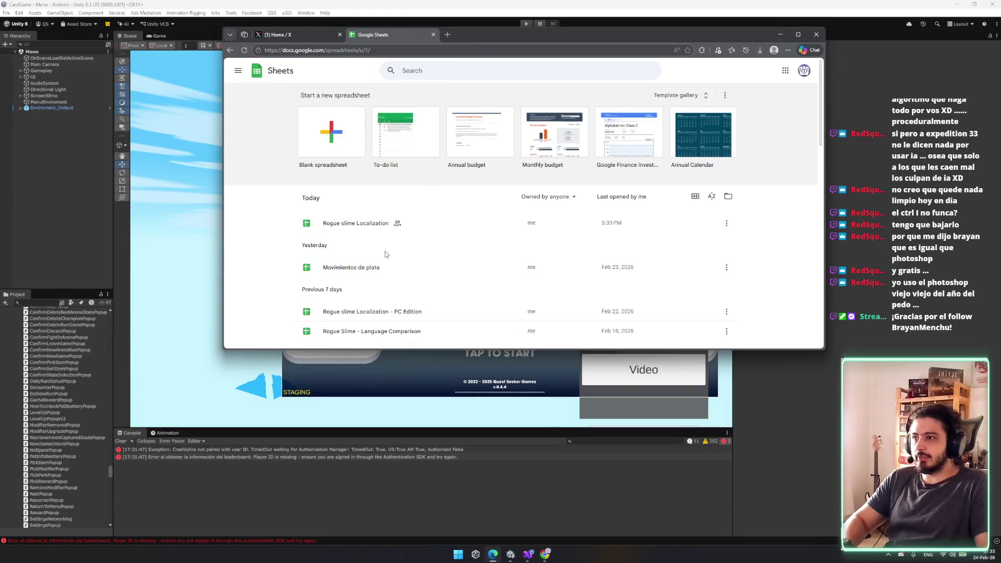
left_click(426, 313)
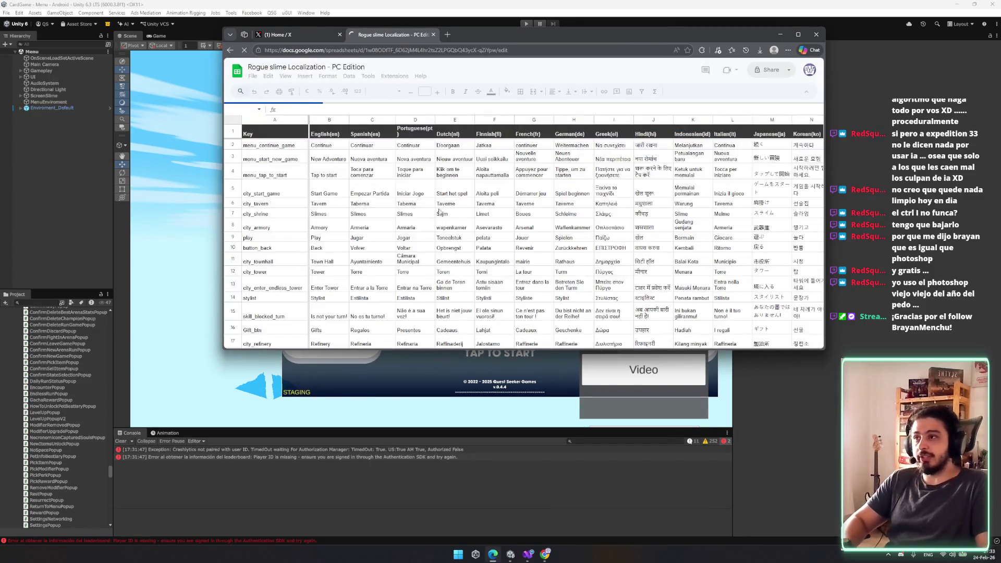
scroll(536, 275, "down", 10)
scroll(537, 276, "up", 8)
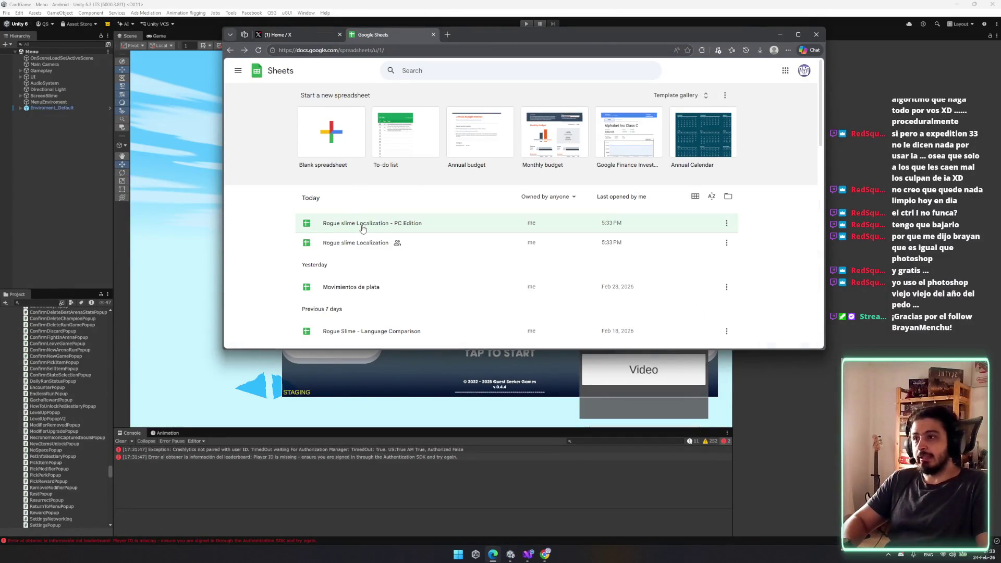
left_click(365, 243)
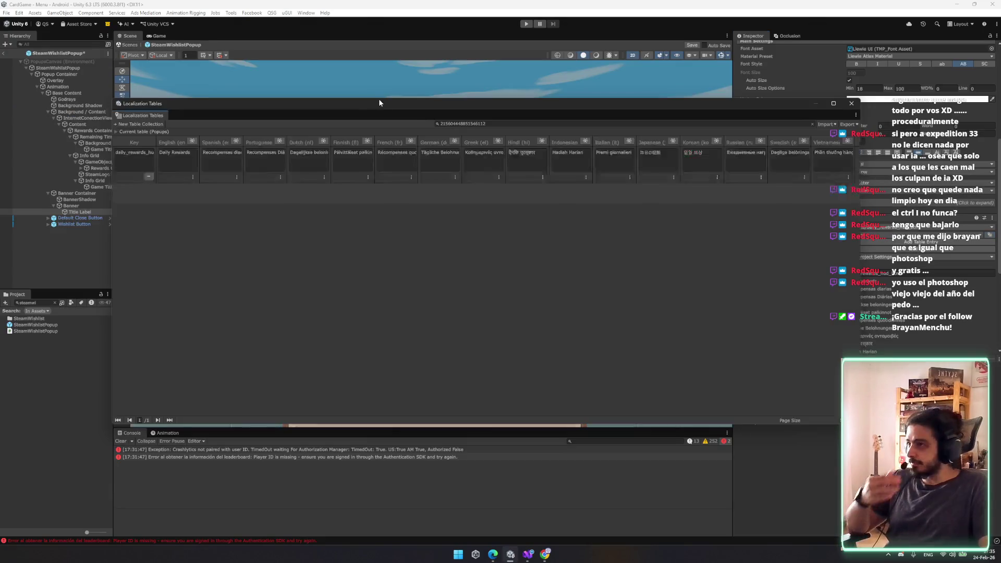
- Add a button_wishlist entry with English text 'Wishlist' to the Buttons table
left_click(442, 103)
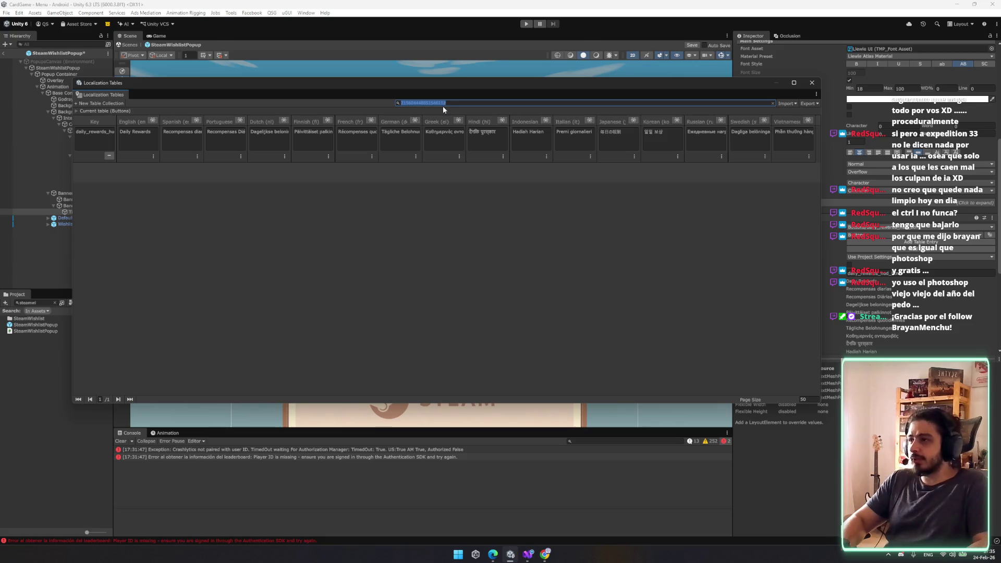
key("BackSpace")
left_click(129, 405)
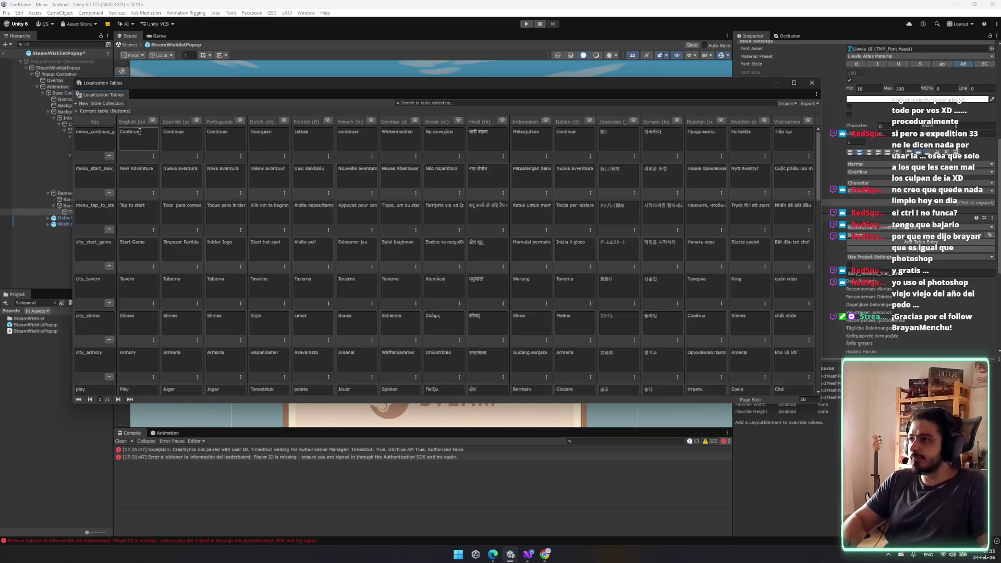
left_click(87, 113)
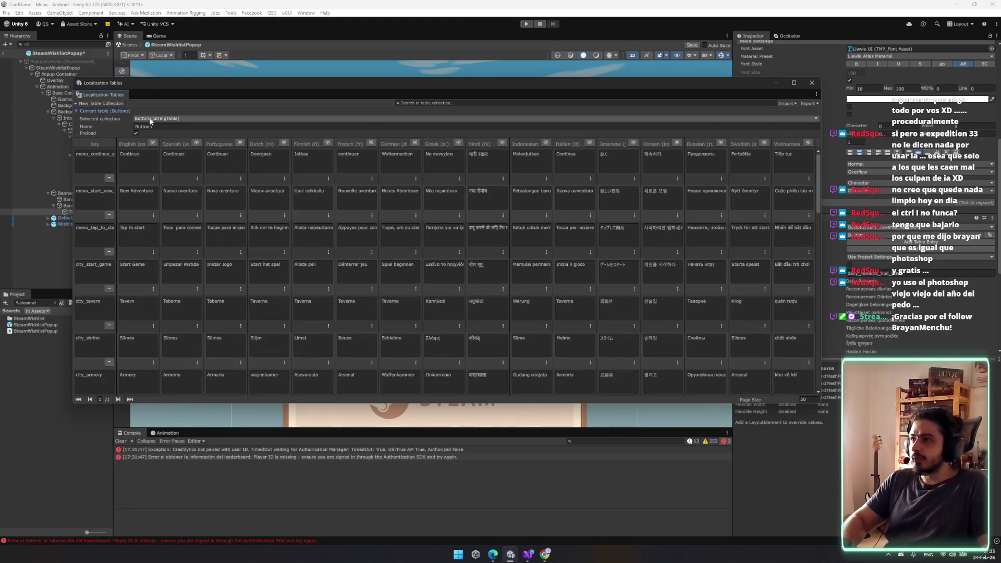
scroll(417, 261, "down", 10)
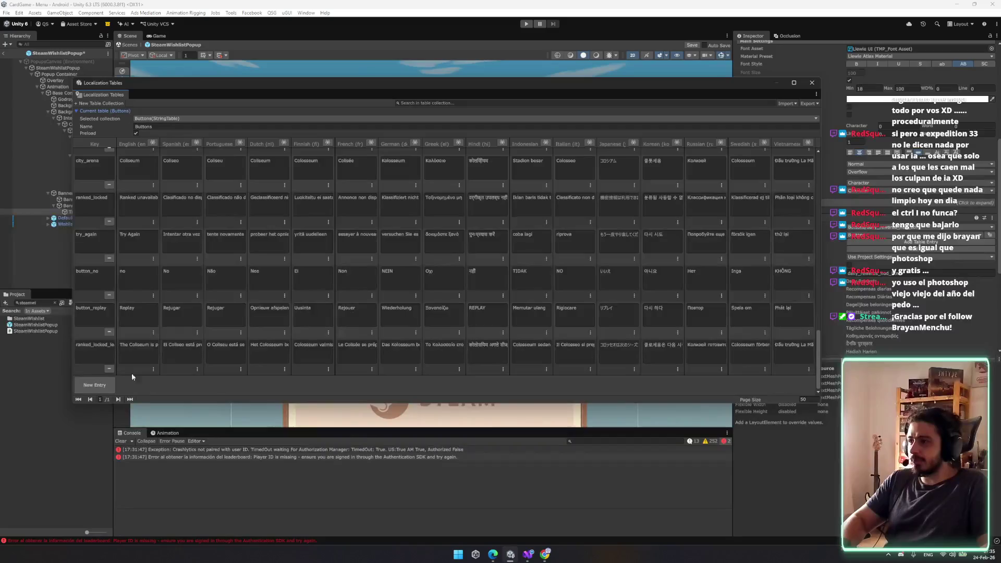
left_click(98, 385)
left_click(105, 362)
type("butto")
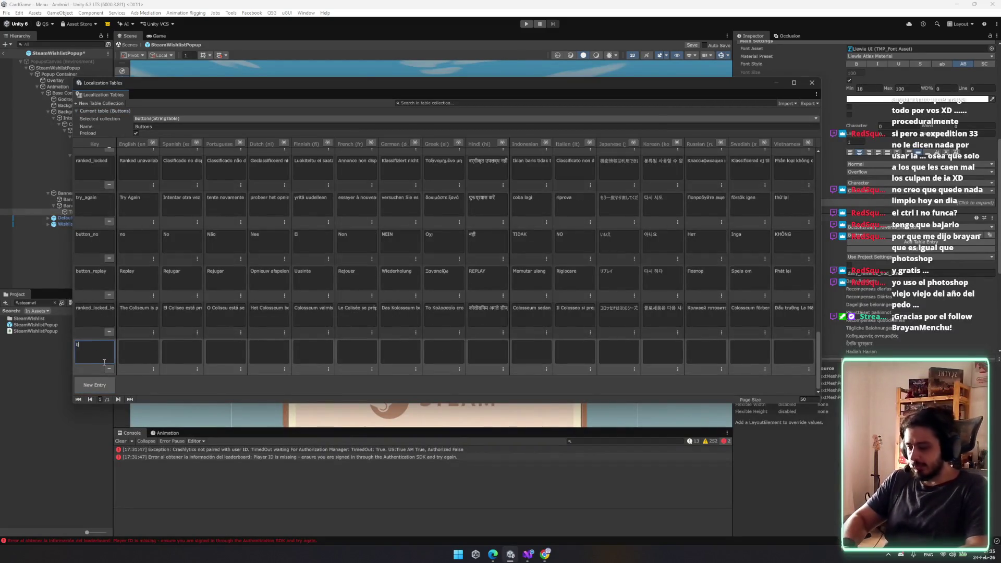
type("n_wishlist")
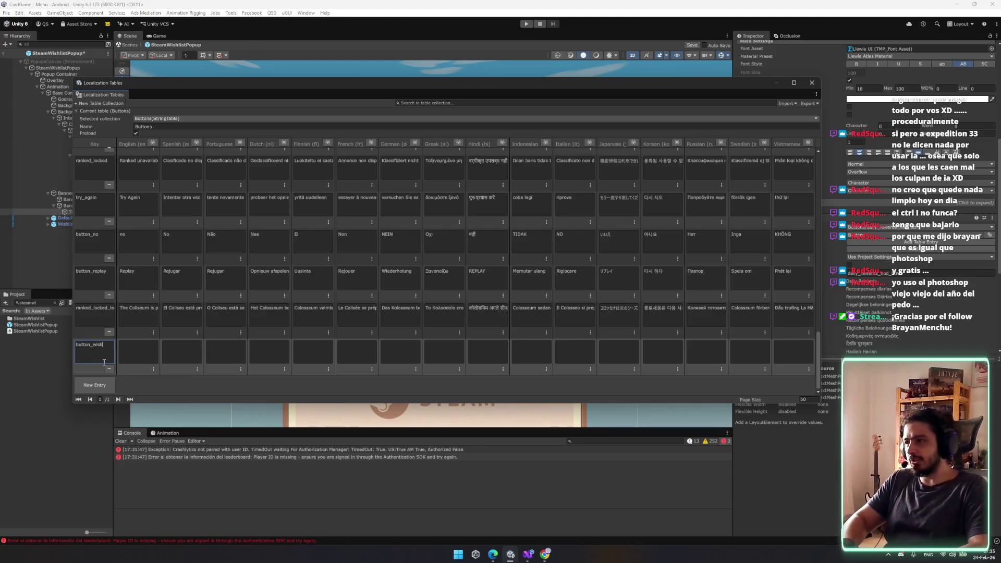
left_click(138, 355)
type("Wishlist")
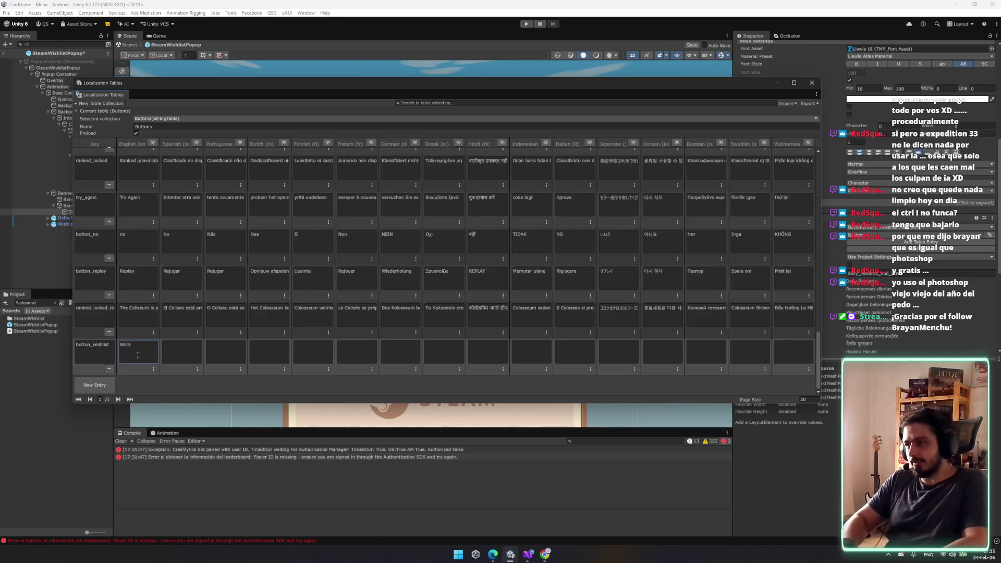
- Switch to the Popups table, add a popup_wishlish_title entry, and close the Localization Tables window
mouse_move(249, 89)
left_mouse_down()
mouse_move(400, 405)
mouse_move(324, 338)
mouse_move(264, 150)
left_mouse_up()
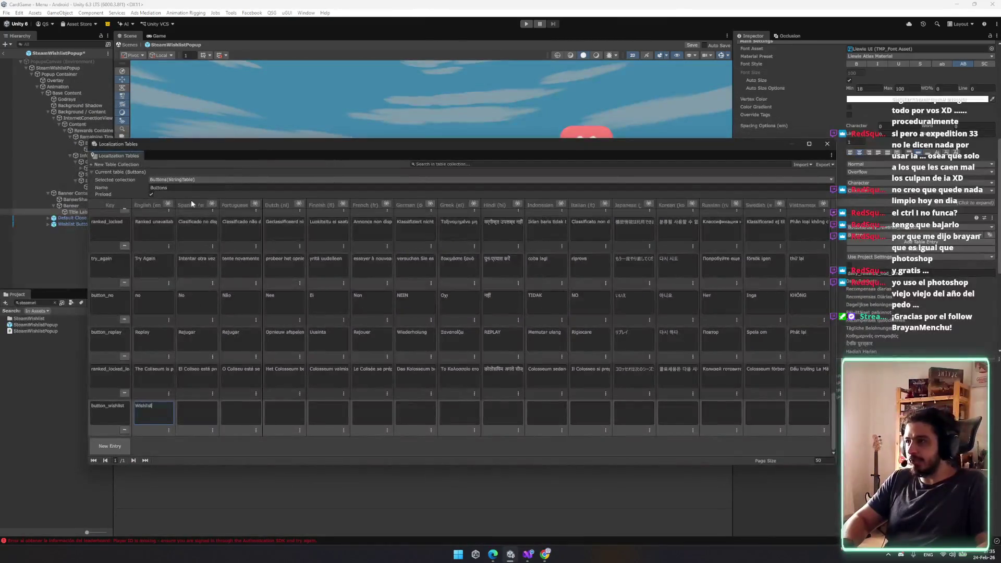
left_click(209, 182)
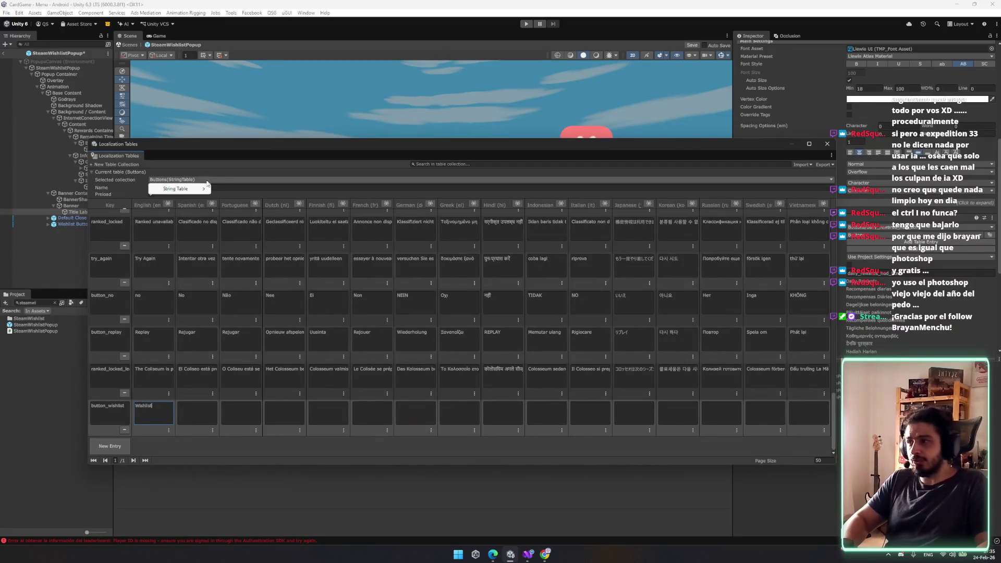
mouse_move(191, 189)
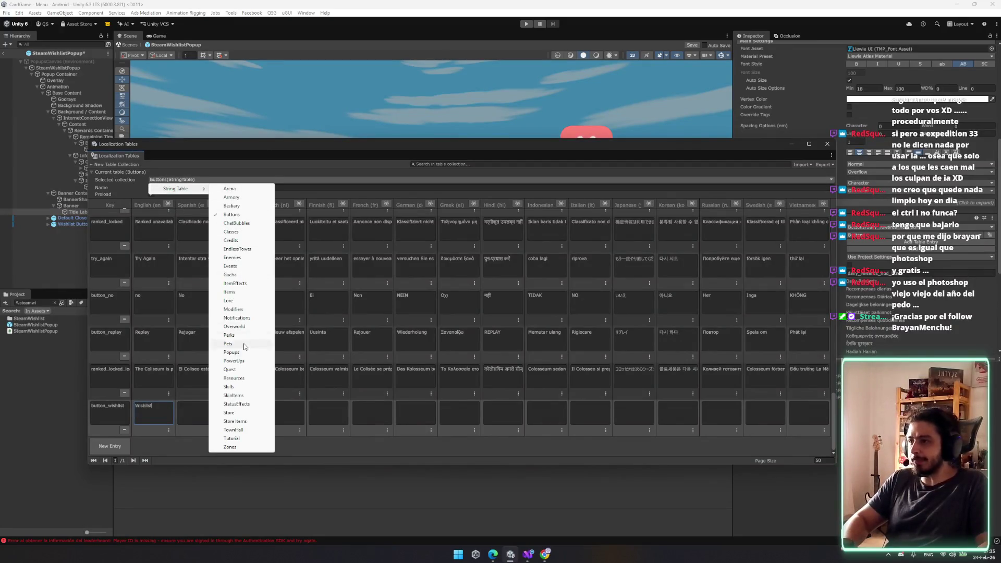
left_click(139, 415)
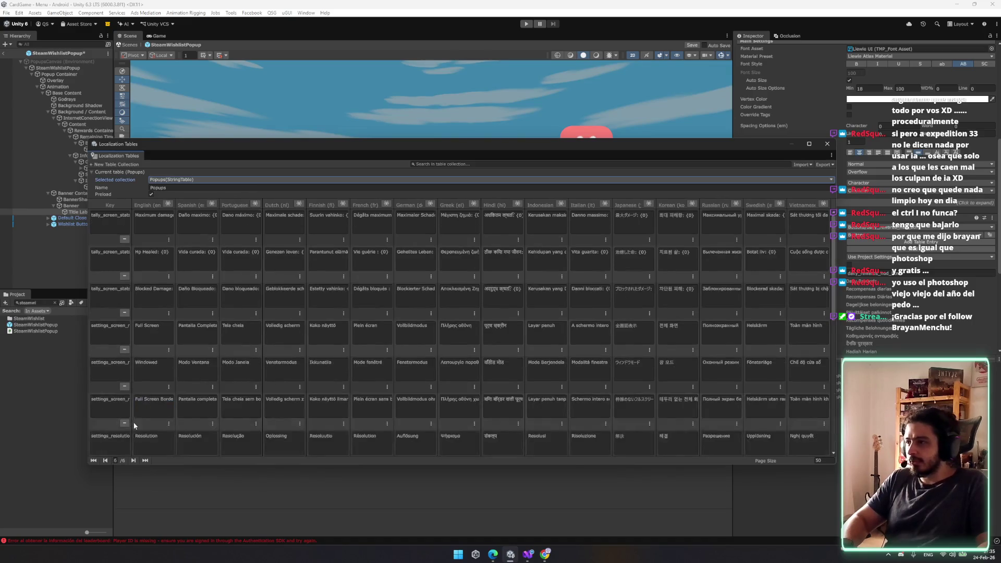
left_click(145, 460)
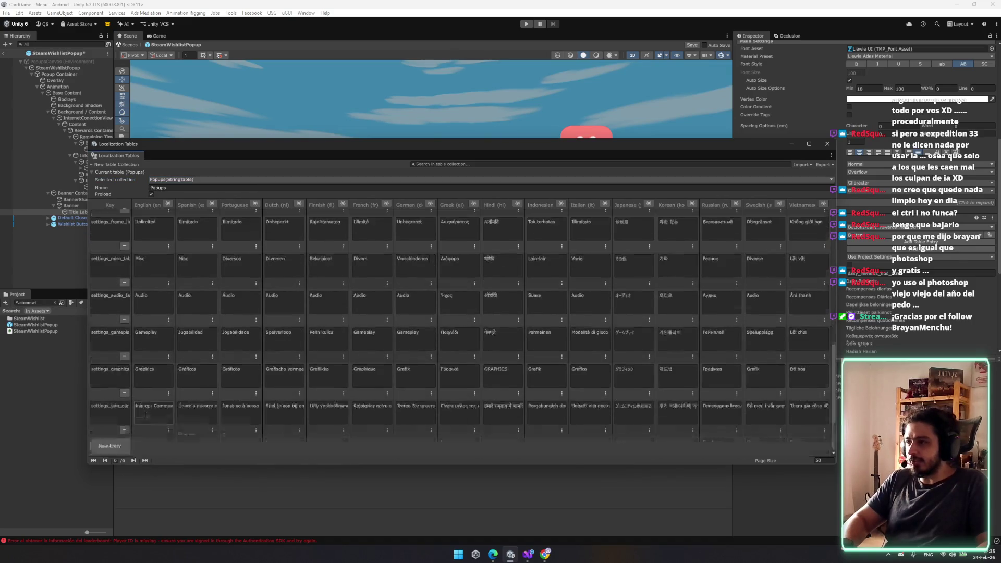
left_click(109, 446)
left_click(126, 420)
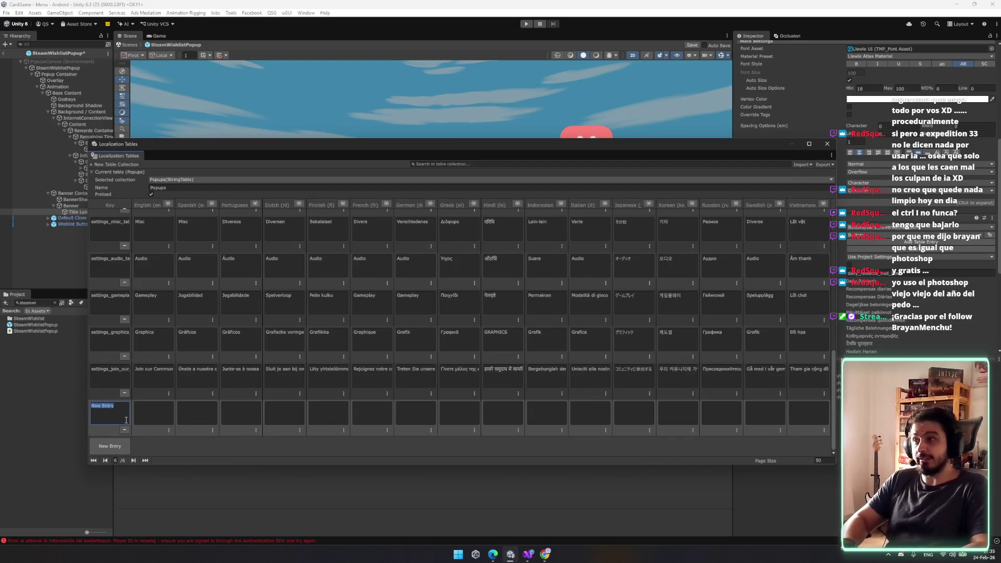
type("popup_wishlisht_")
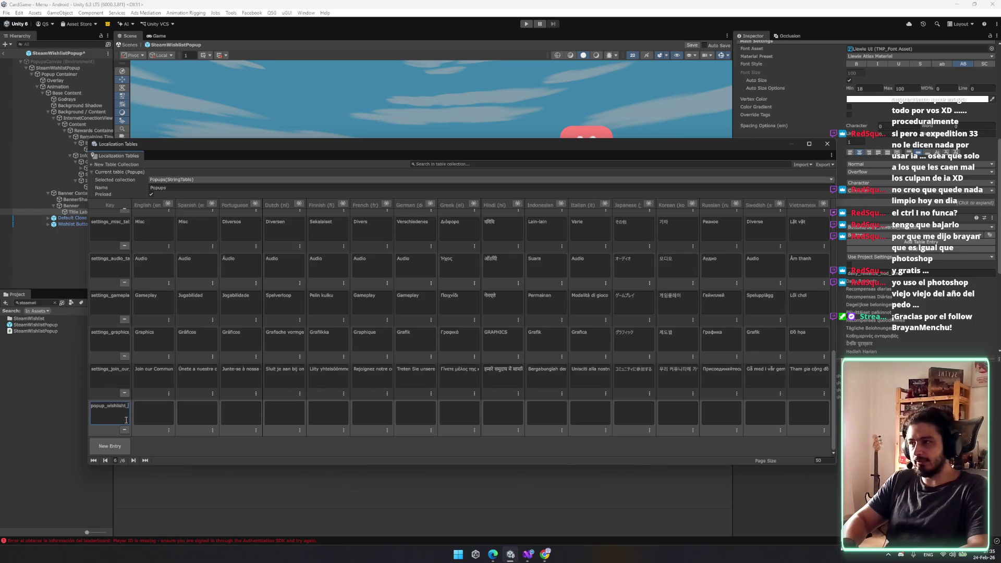
key("BackSpace")
left_click(159, 418)
type("Wishlist Now!")
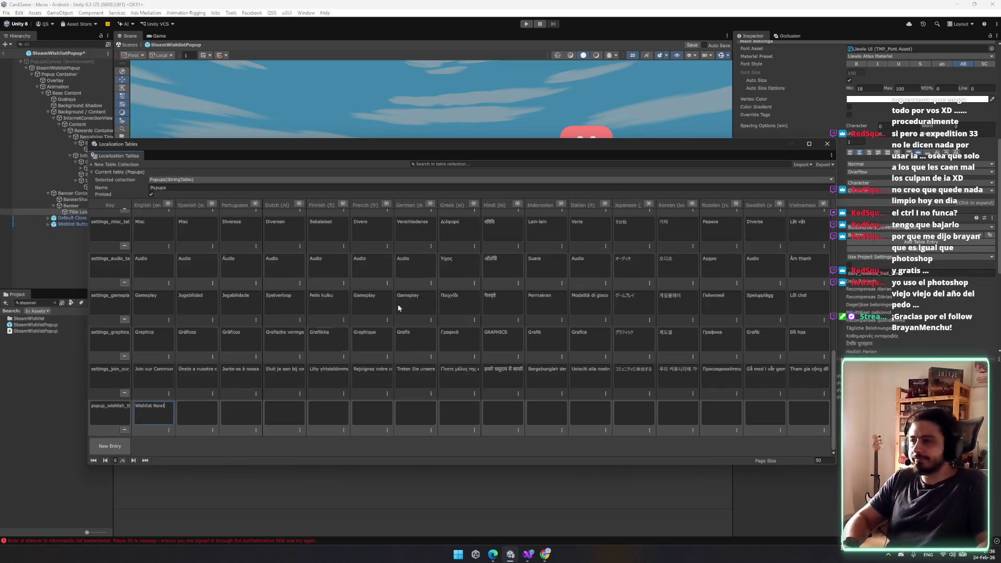
left_click(826, 144)
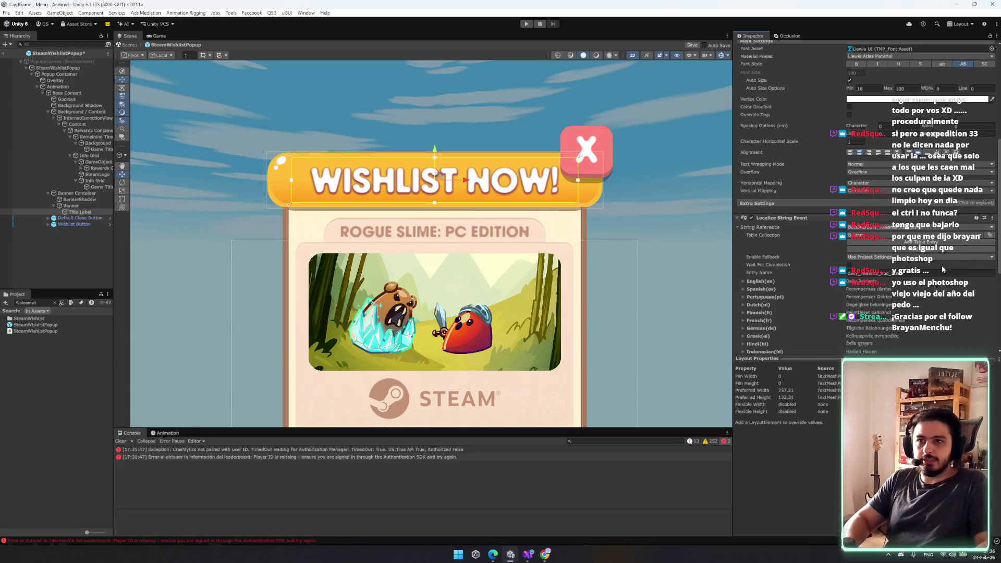
- Link the title label's string reference to popup_wishlish_title, then select the Wishlist button's label
scroll(902, 196, "down", 3)
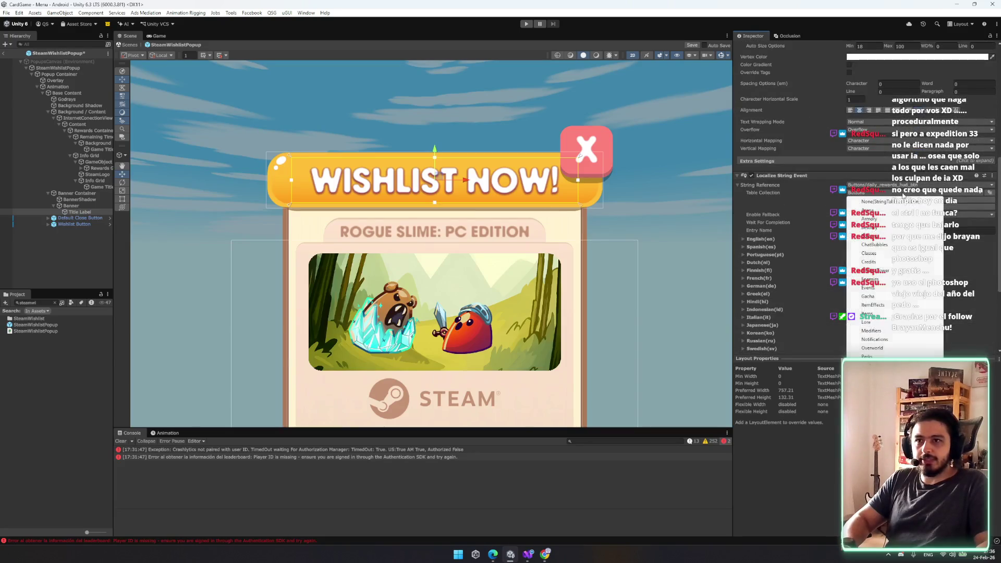
left_click(914, 185)
type("wishlist now!")
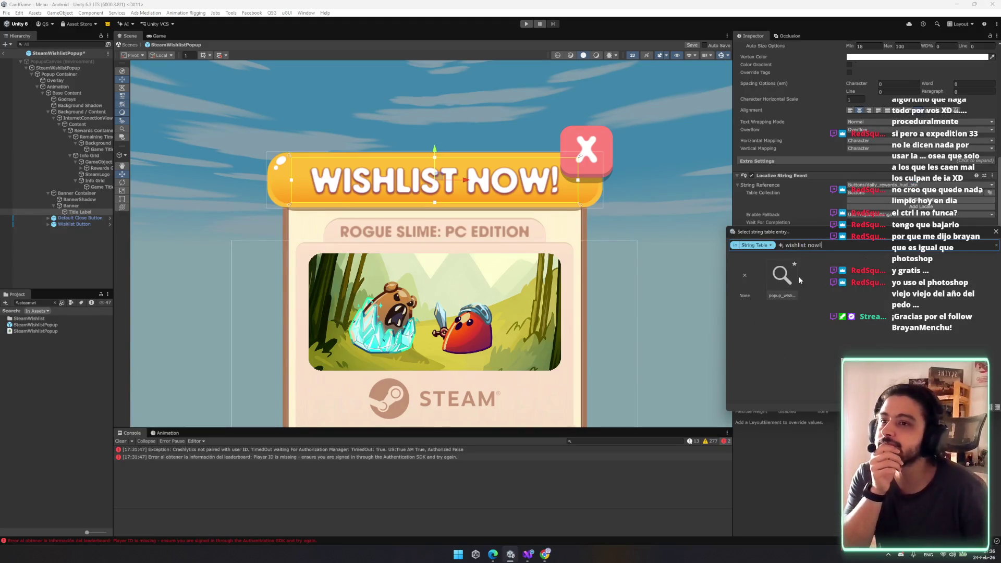
double_click(782, 275)
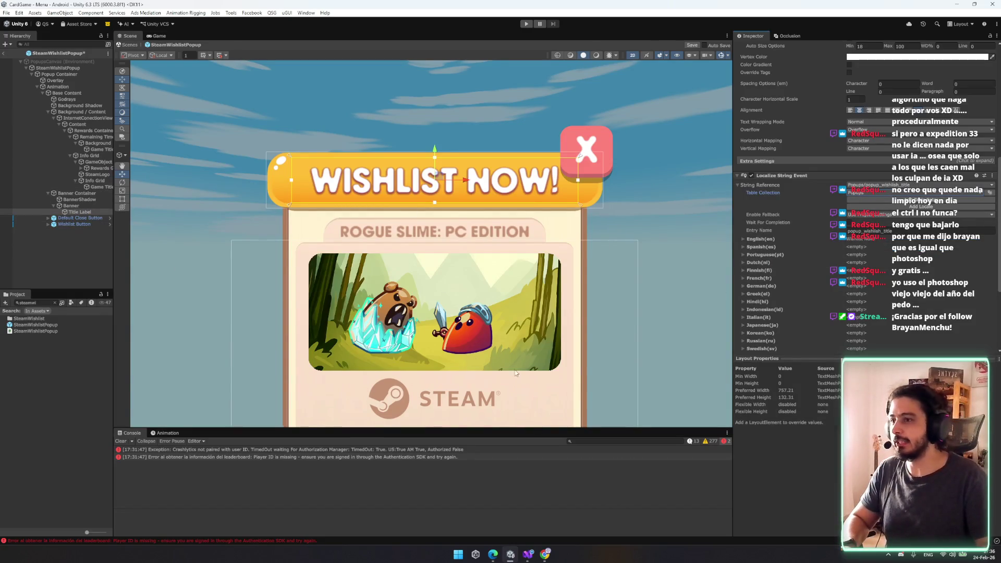
double_click(75, 223)
left_click(456, 307)
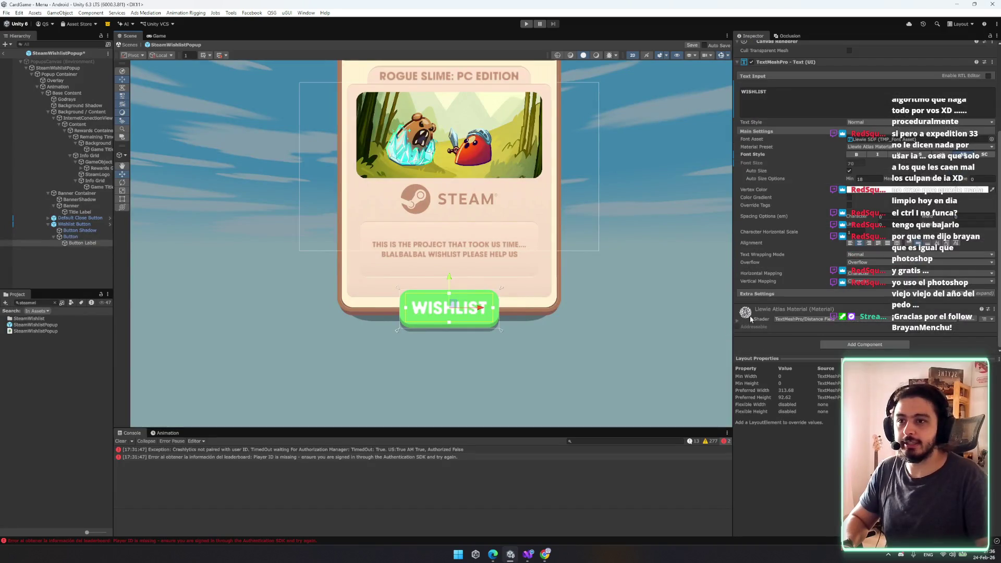
- Add a Localize String Event to the label referencing Buttons/button_wishlist
left_click(864, 344)
type("localiz")
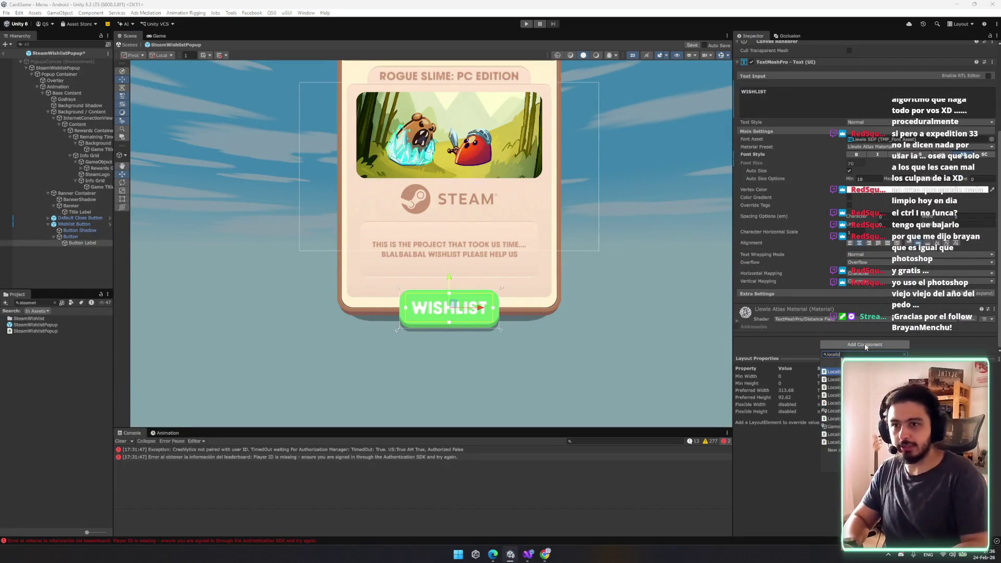
type("a")
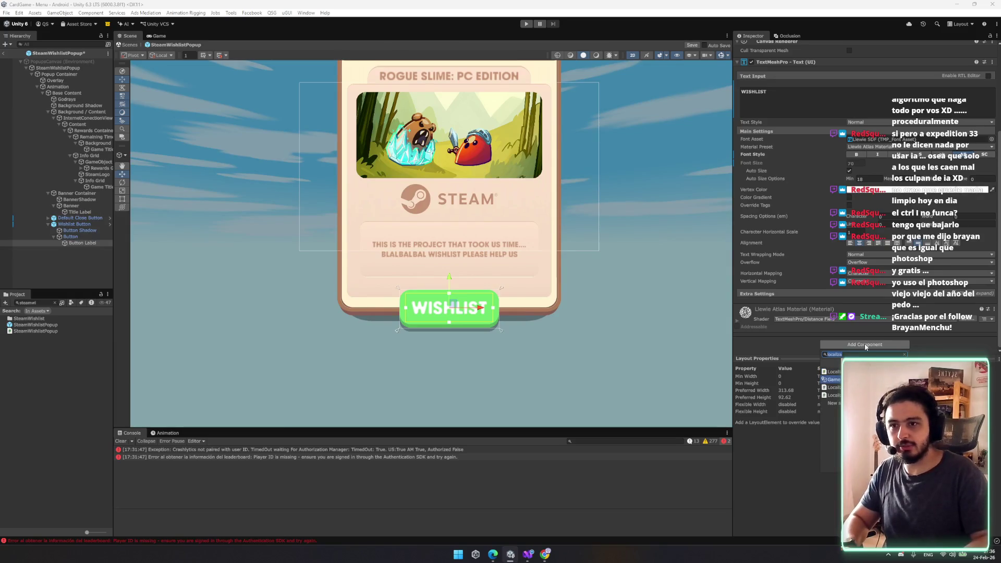
type("string")
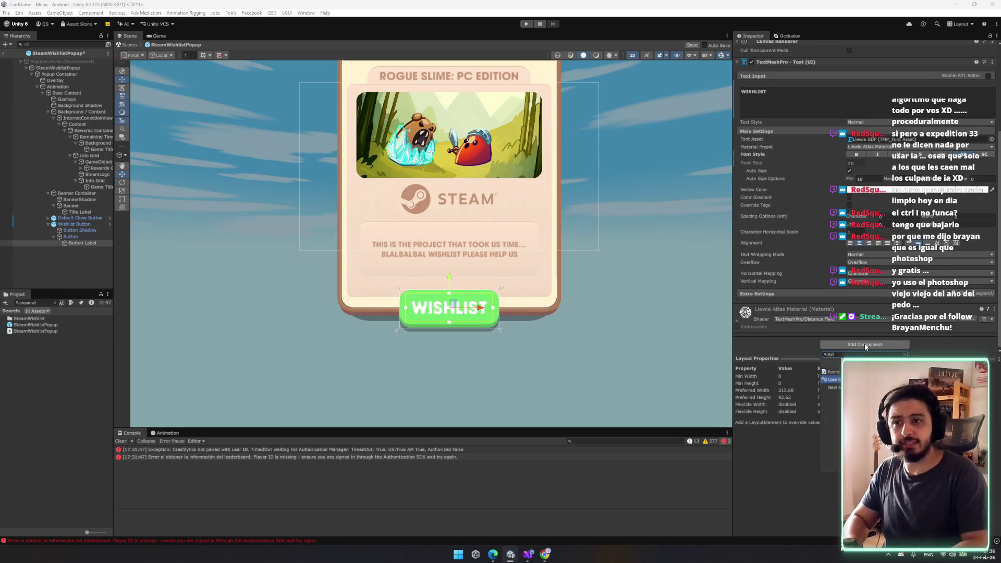
key("Return")
scroll(861, 248, "down", 5)
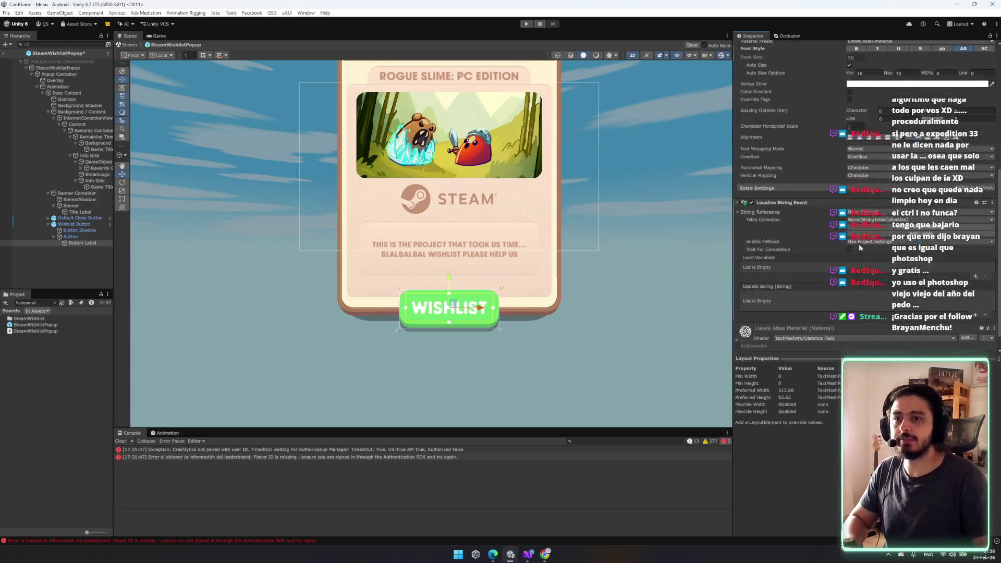
left_click(865, 217)
type("wish")
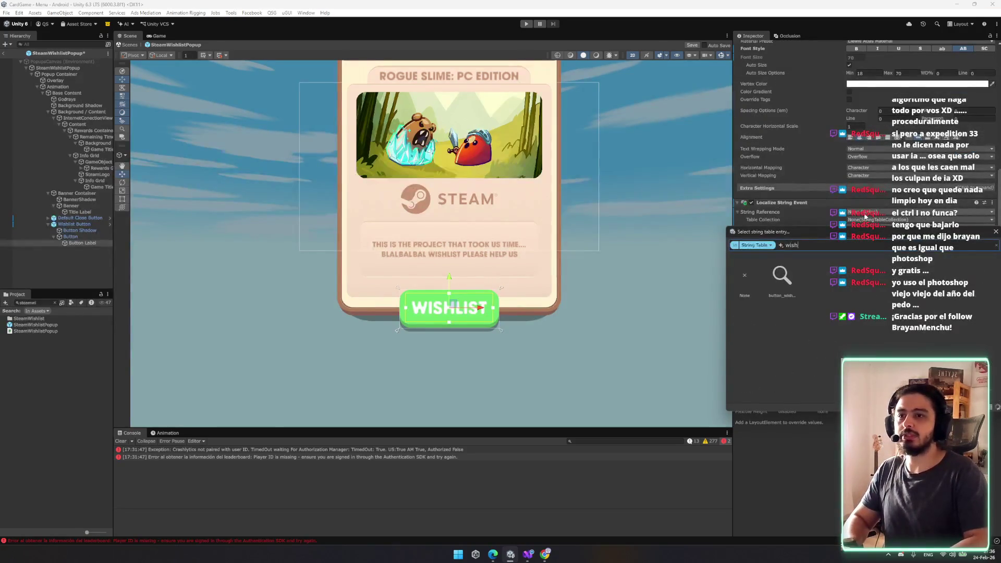
type("list")
left_click(769, 284)
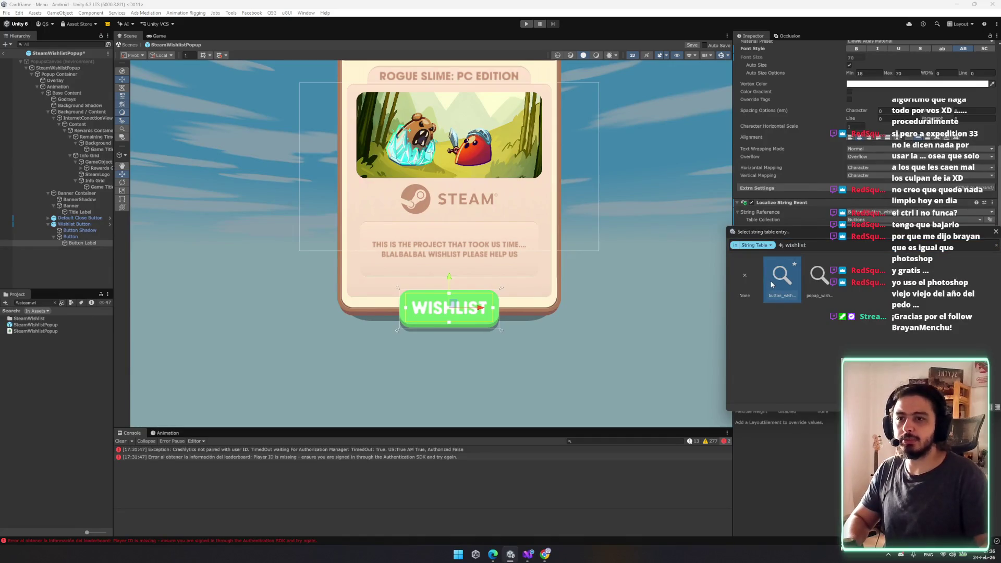
left_click(772, 284)
- Add an Update String event that sends the localized string to the label's TextMeshProUGUI.text
scroll(798, 153, "down", 1)
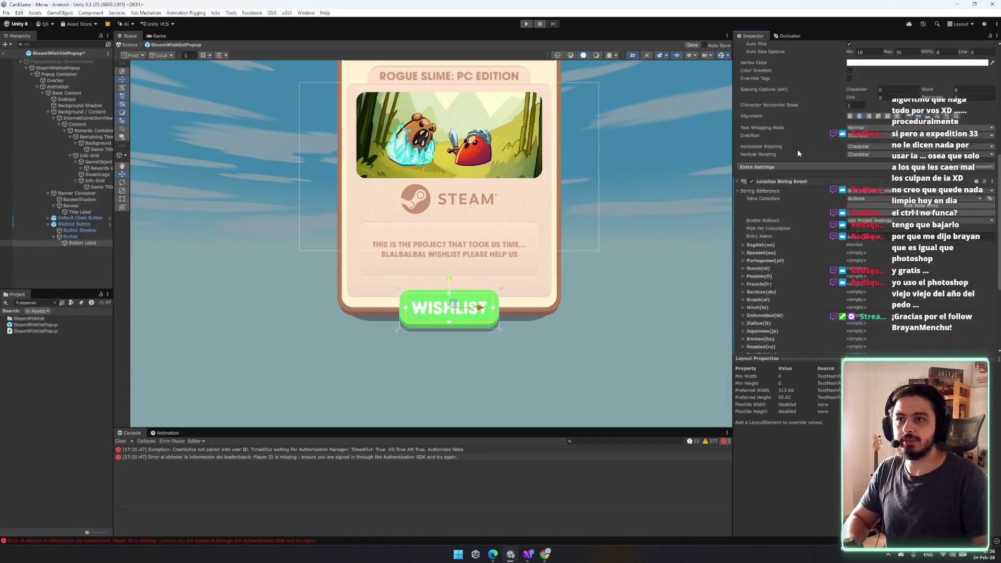
scroll(798, 154, "down", 5)
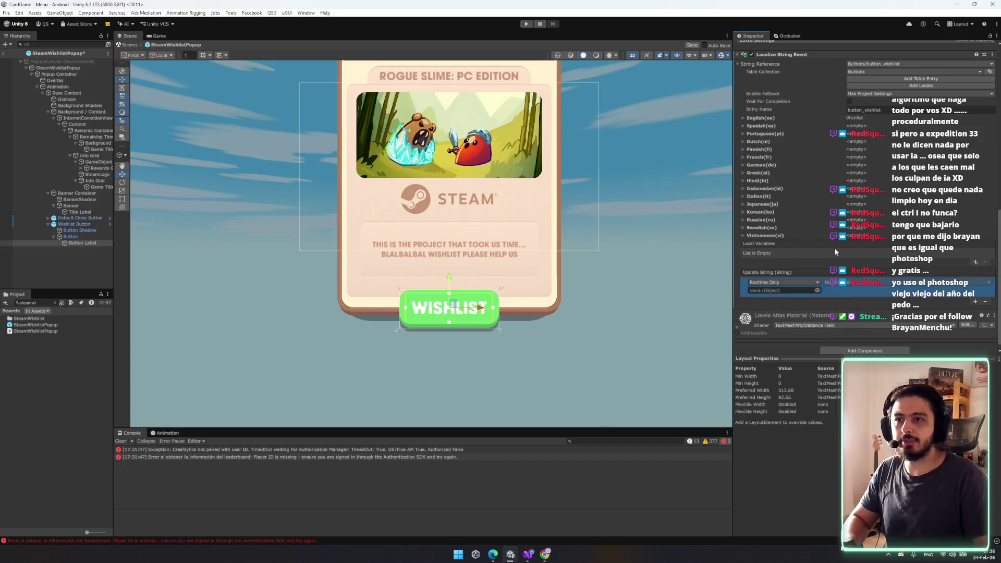
scroll(776, 69, "up", 10)
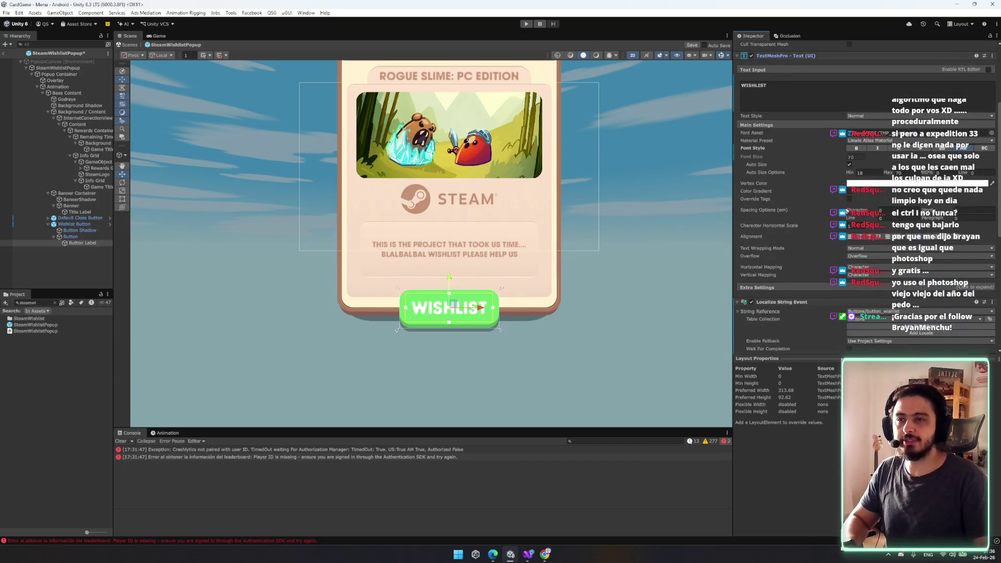
scroll(777, 69, "down", 10)
left_click(772, 284)
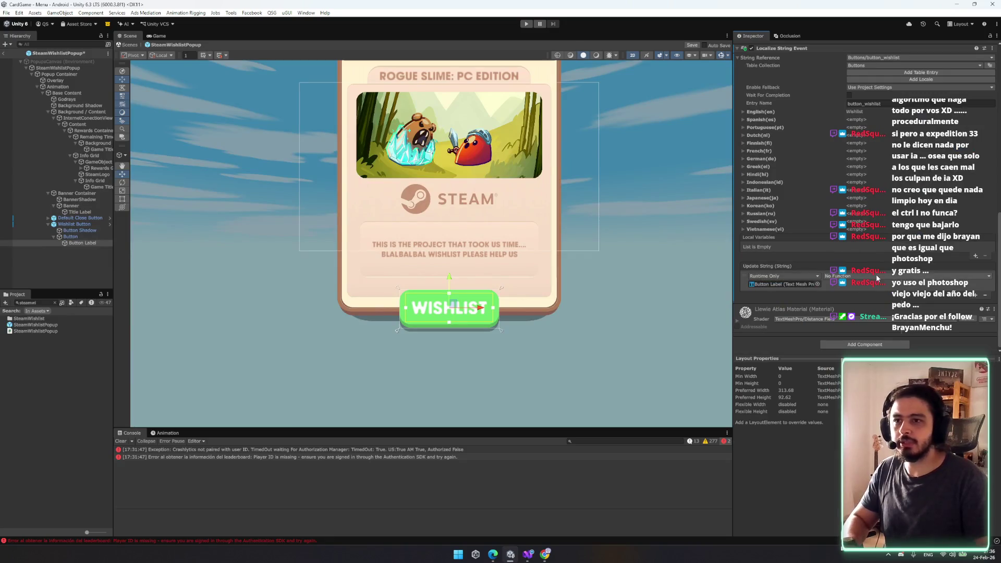
left_click(876, 275)
key("Return")
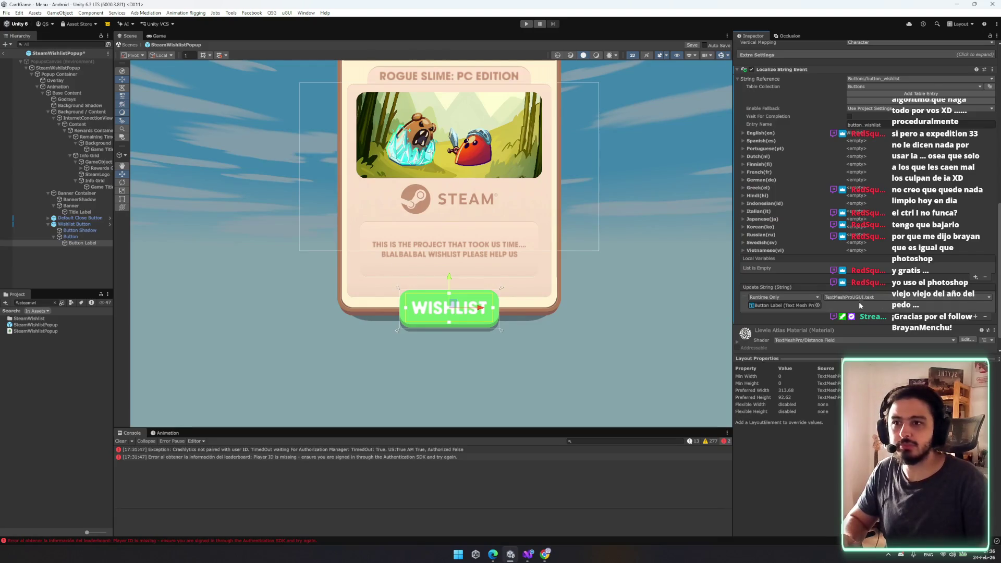
scroll(806, 278, "up", 4)
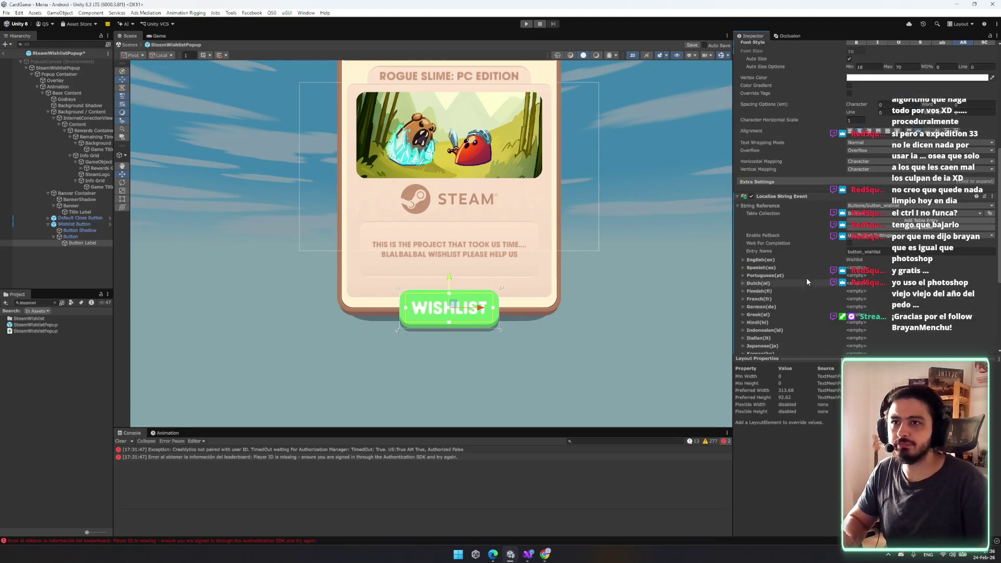
left_click(771, 206)
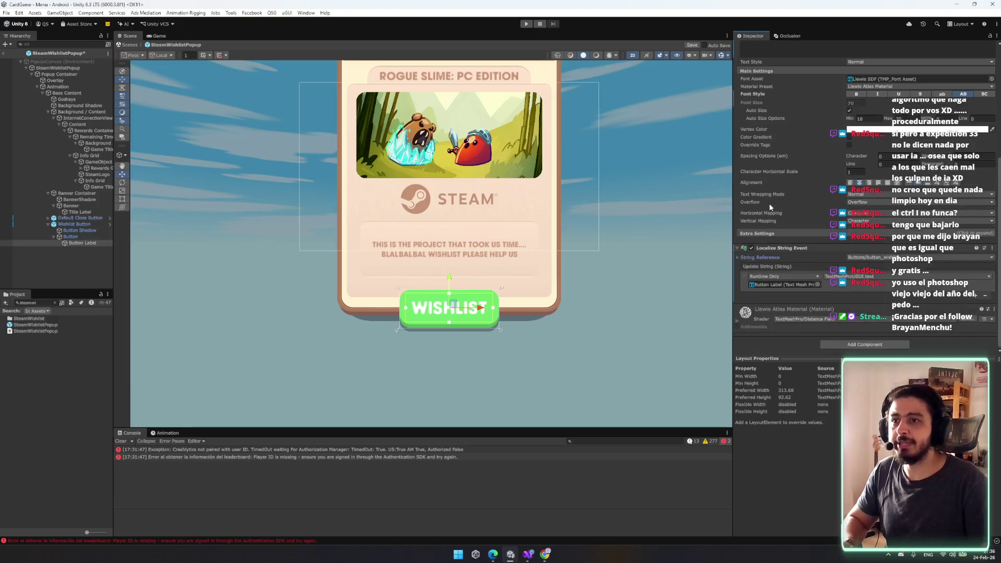
scroll(825, 252, "up", 5)
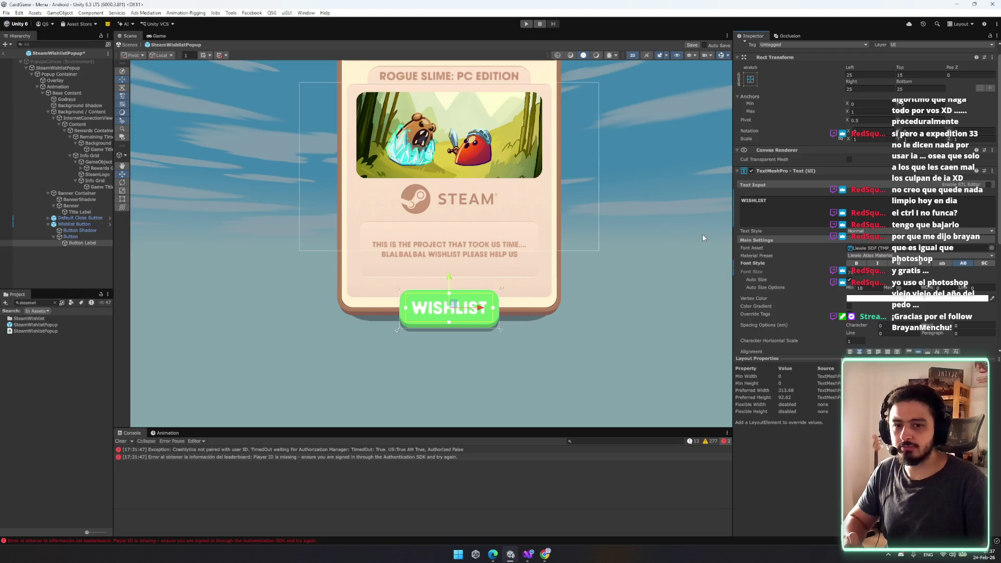
scroll(362, 199, "down", 2)
left_click_drag(570, 266, 471, 201)
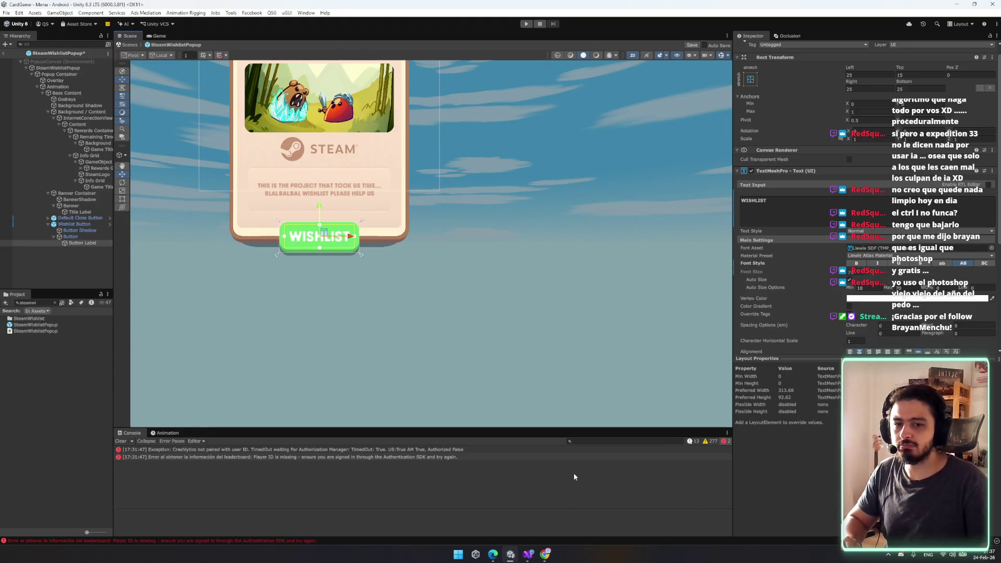
scroll(325, 388, "down", 2)
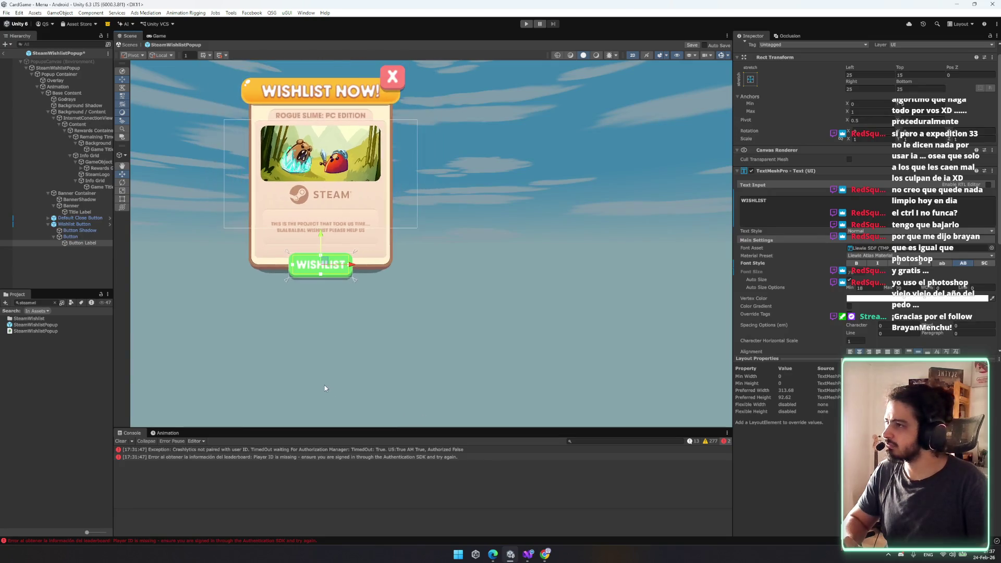
mouse_move(524, 287)
left_mouse_down()
mouse_move(576, 213)
mouse_move(532, 268)
mouse_move(563, 290)
left_mouse_up()
left_click_drag(535, 258, 380, 248)
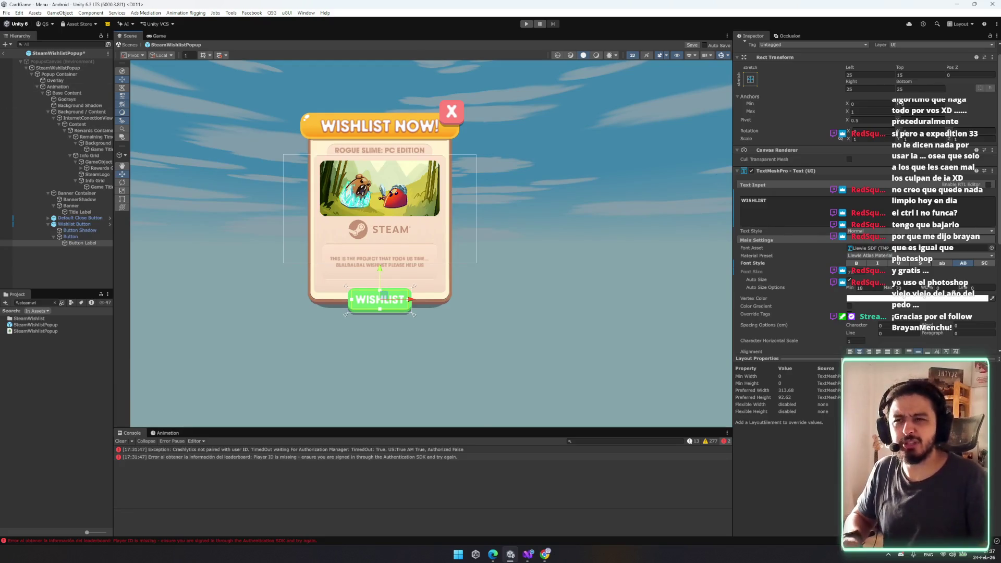
scroll(971, 226, "down", 5)
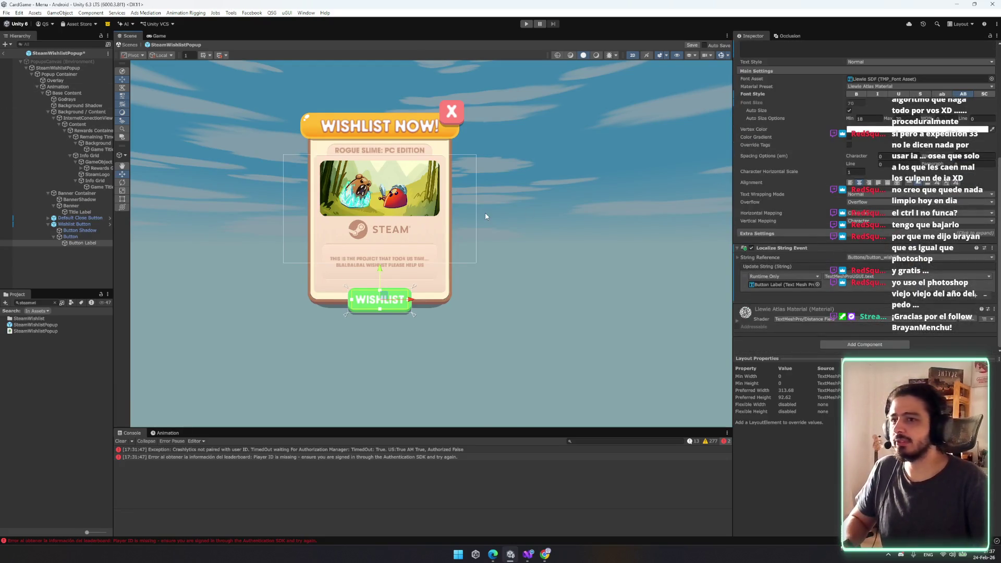
left_click(34, 302)
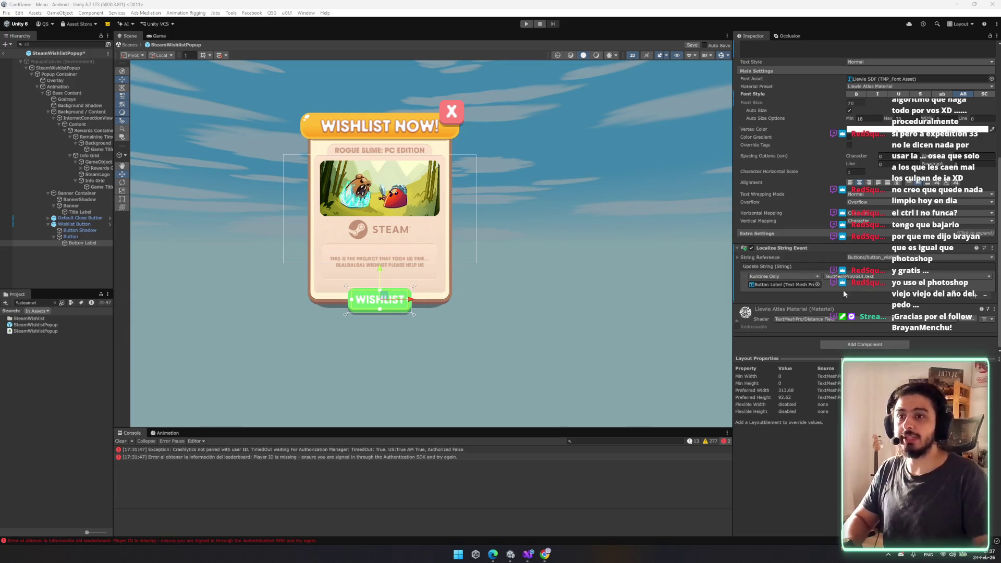
scroll(916, 254, "up", 3)
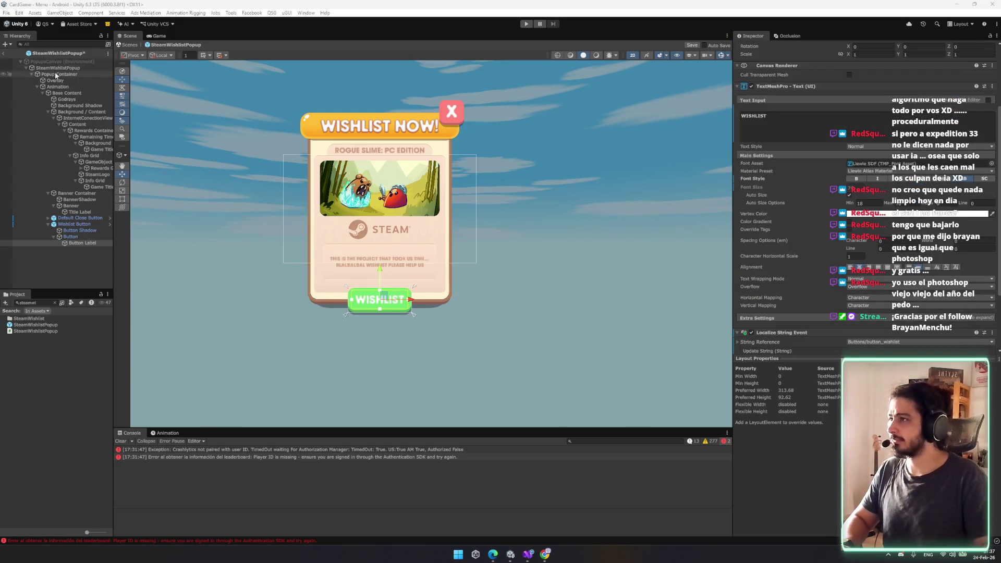
- Find the Popups string table collection and pull its translations from Google Sheets
double_click(39, 302)
type("popups")
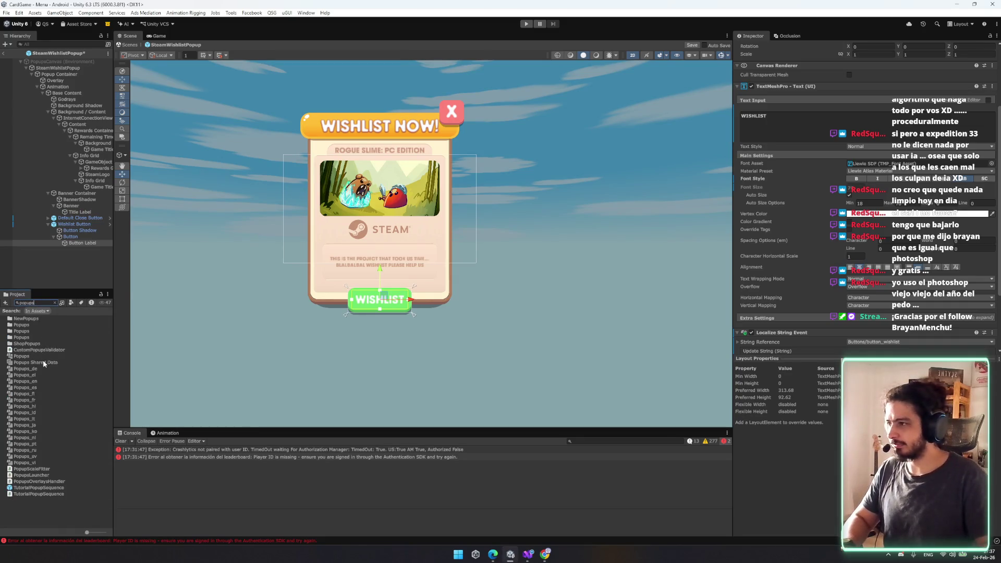
left_click(54, 358)
left_click(930, 326)
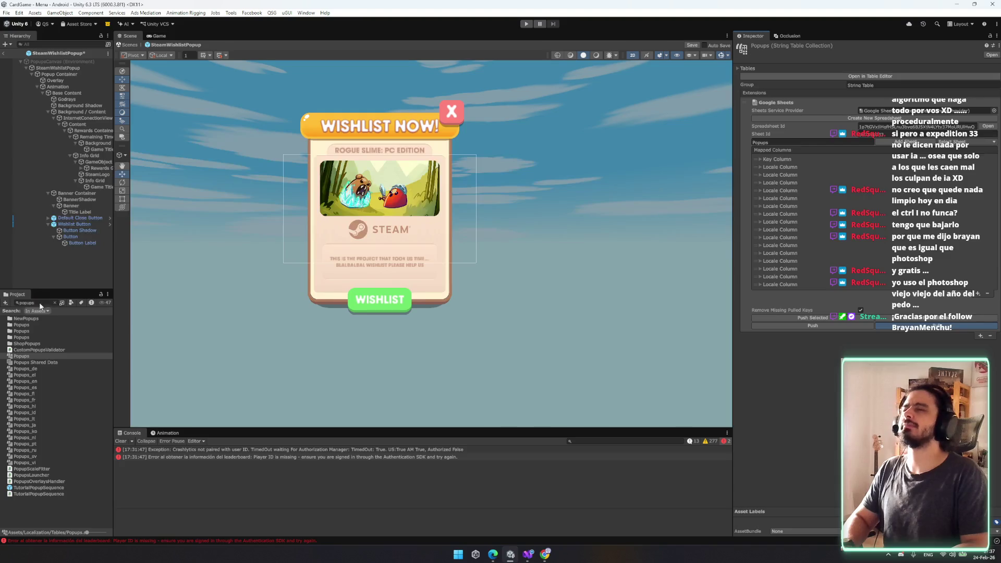
- Find the Buttons string table collection and pull its translations from Google Sheets
left_click(39, 303)
type("button")
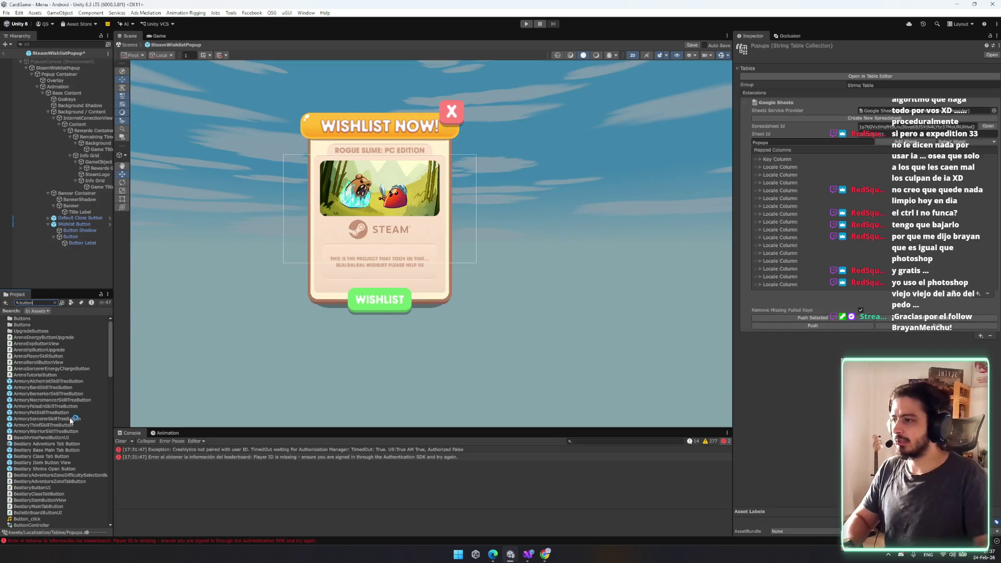
left_click(47, 426)
left_click(881, 326)
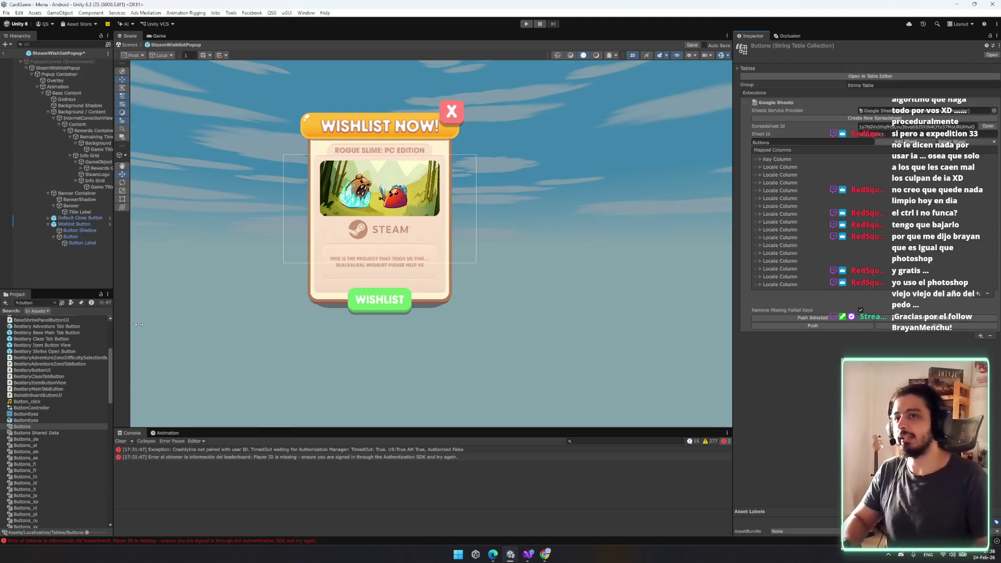
- Look over the localization spreadsheet in the browser, then return to the Unity editor
left_click(546, 554)
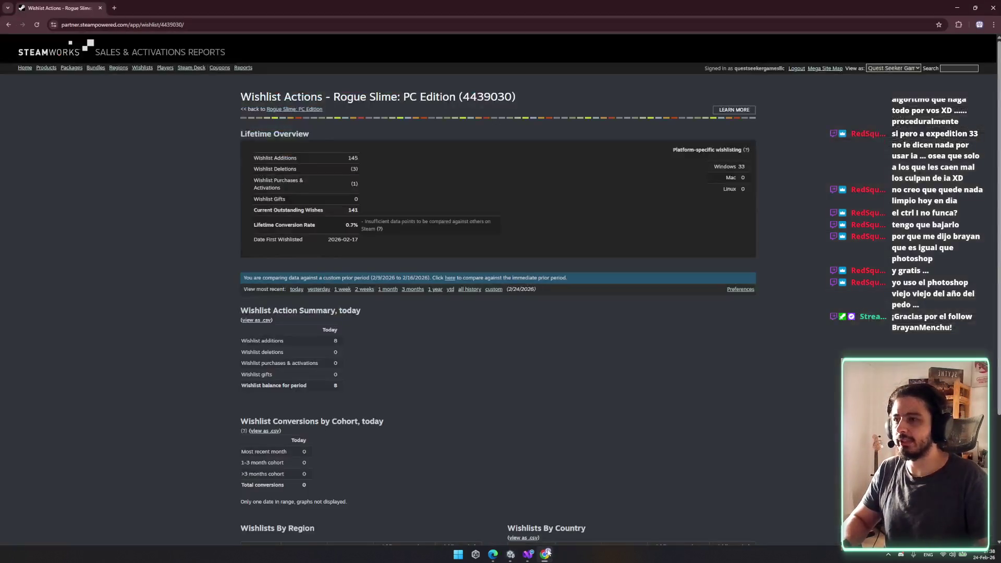
left_click(546, 554)
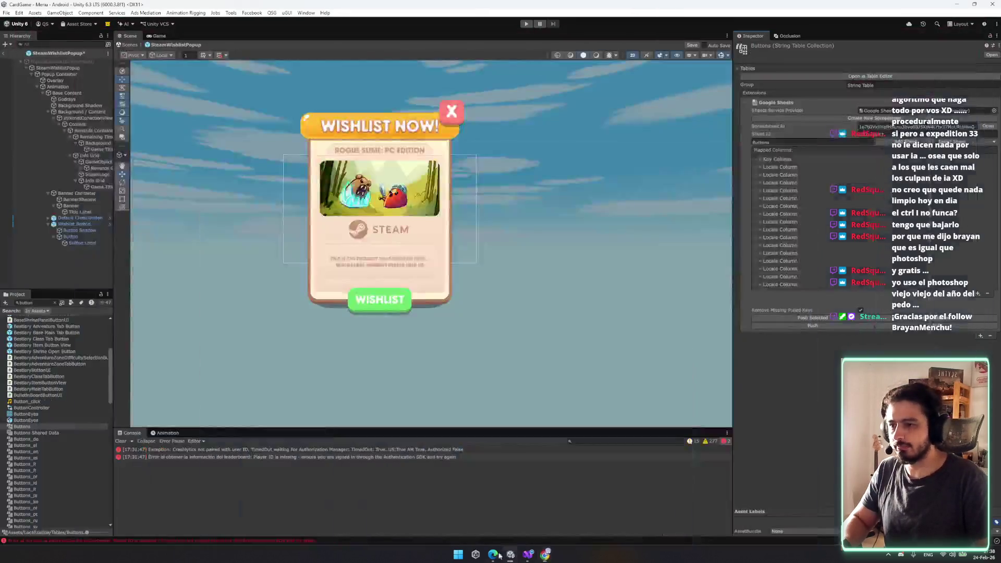
left_click(493, 554)
scroll(669, 406, "down", 2)
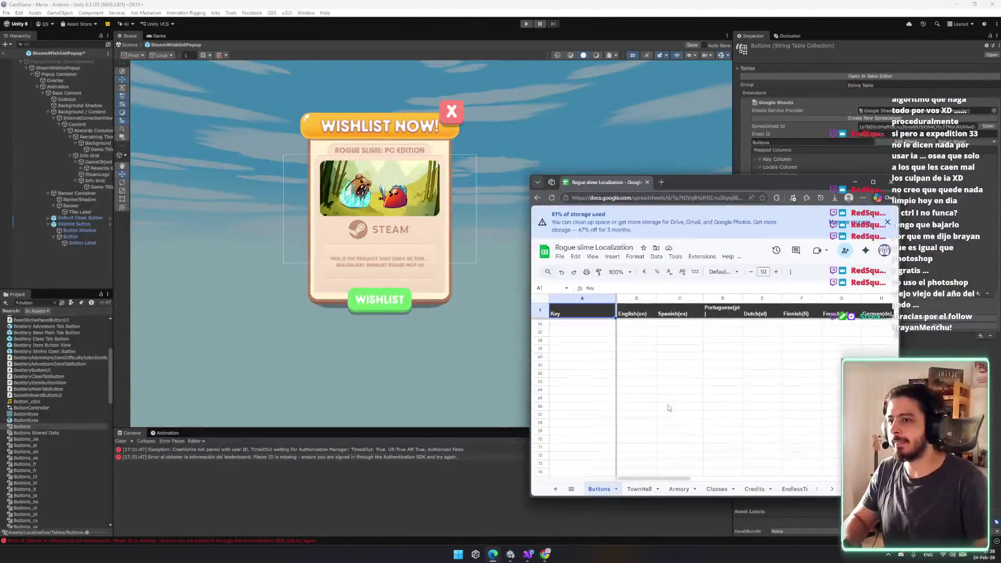
left_click(59, 426)
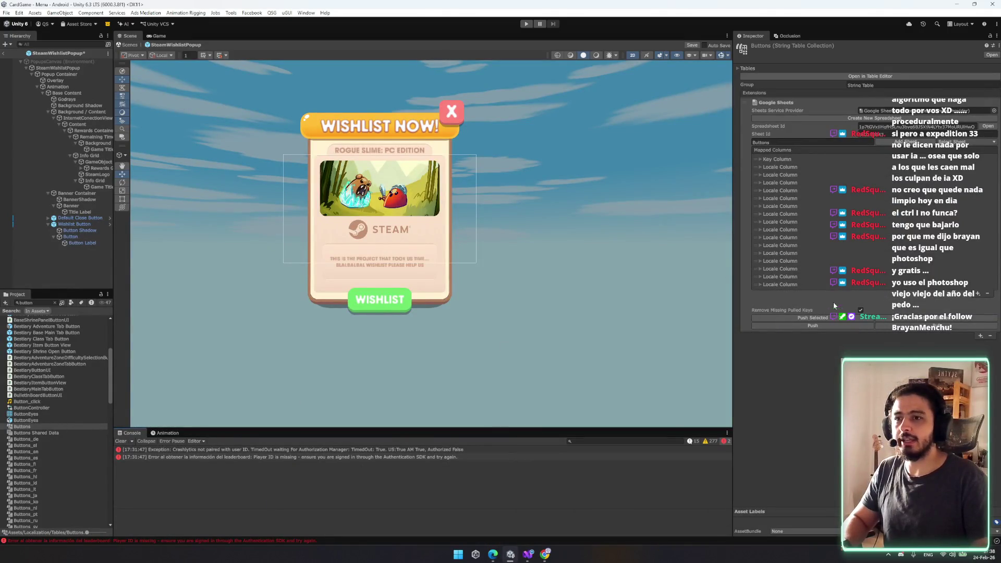
left_click(306, 12)
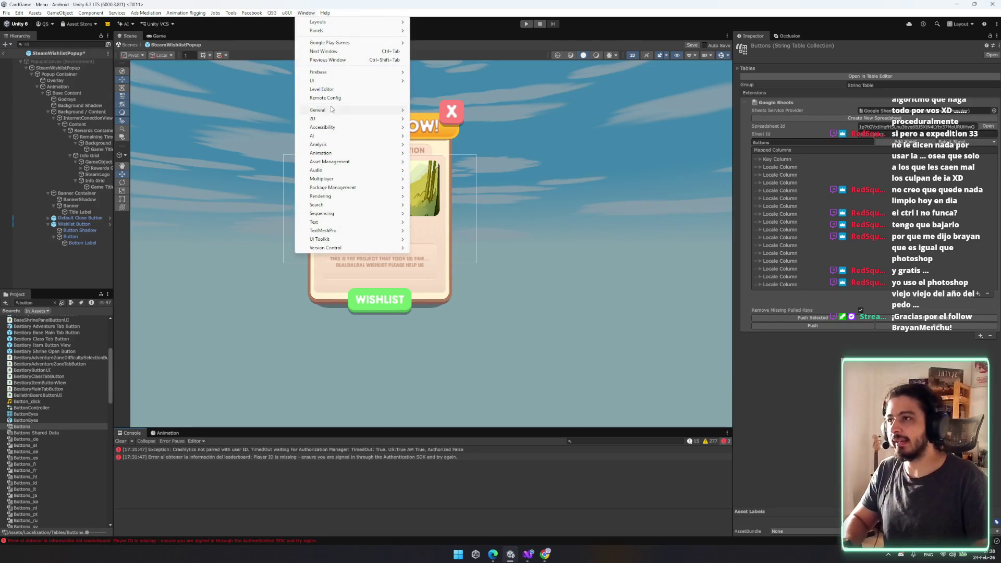
- Select the Wishlist button's Button Label and scroll to its Localize String Event
left_click(89, 225)
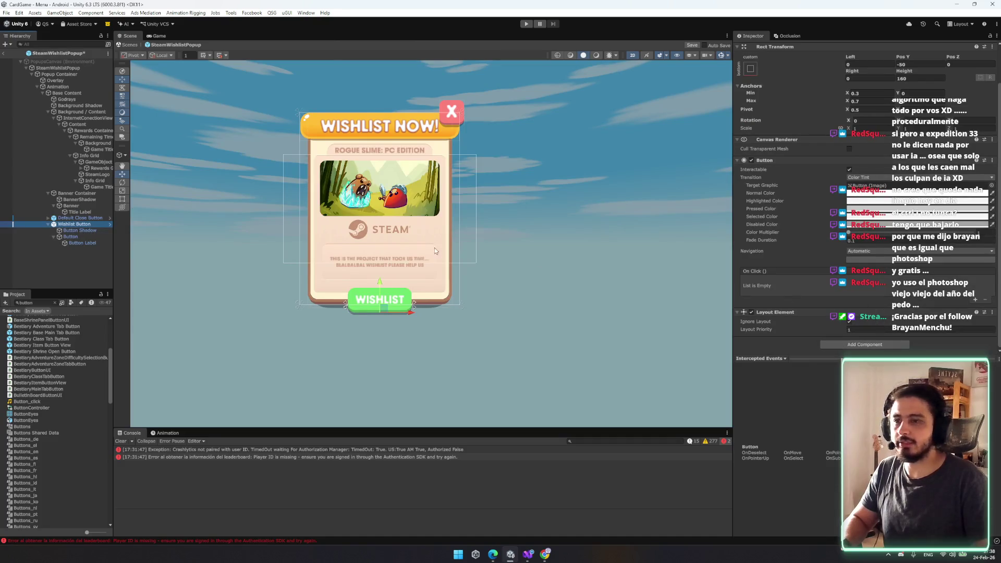
left_click(414, 296)
scroll(870, 276, "down", 5)
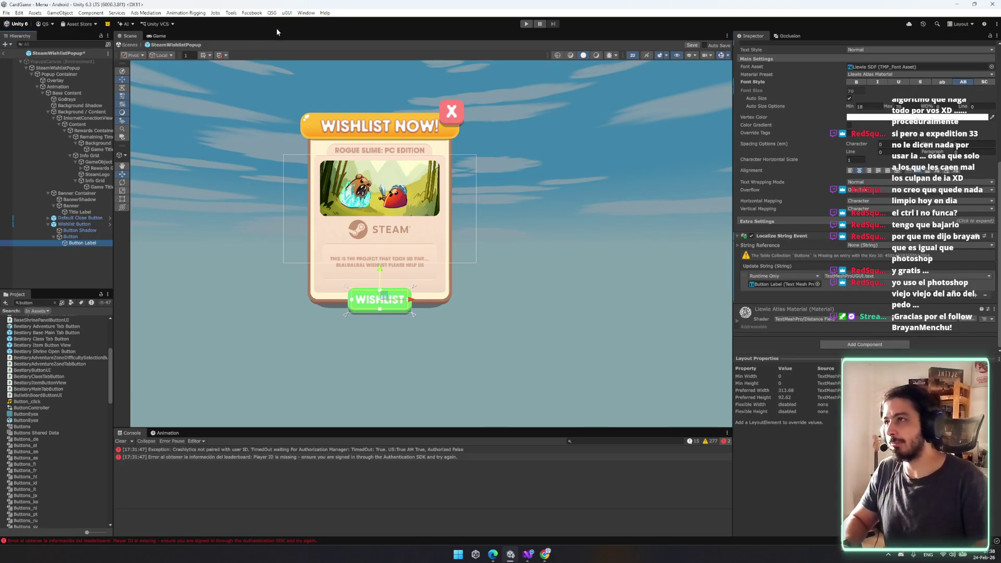
- Browse the Window menu looking for the Localization Tables window
left_click(306, 13)
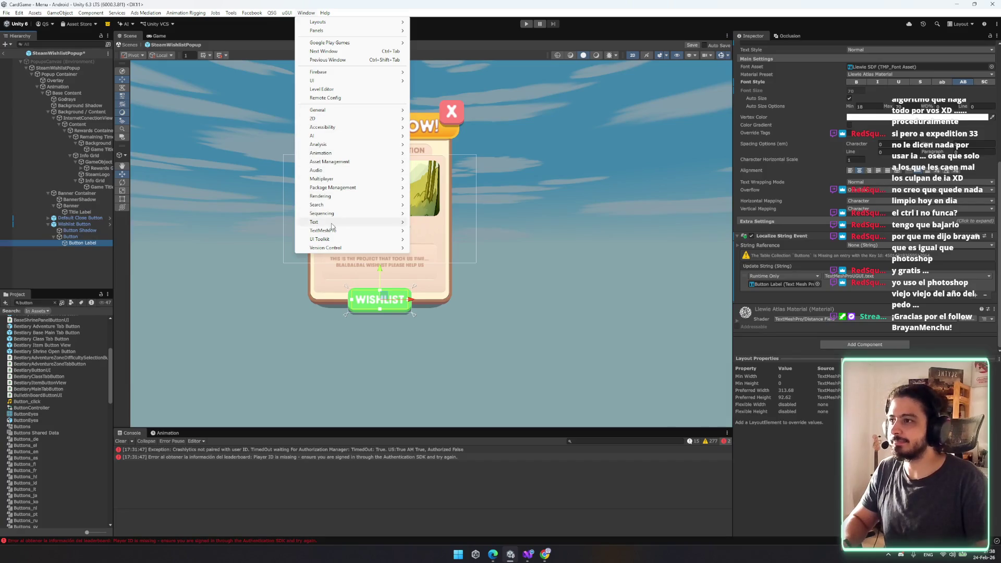
mouse_move(354, 225)
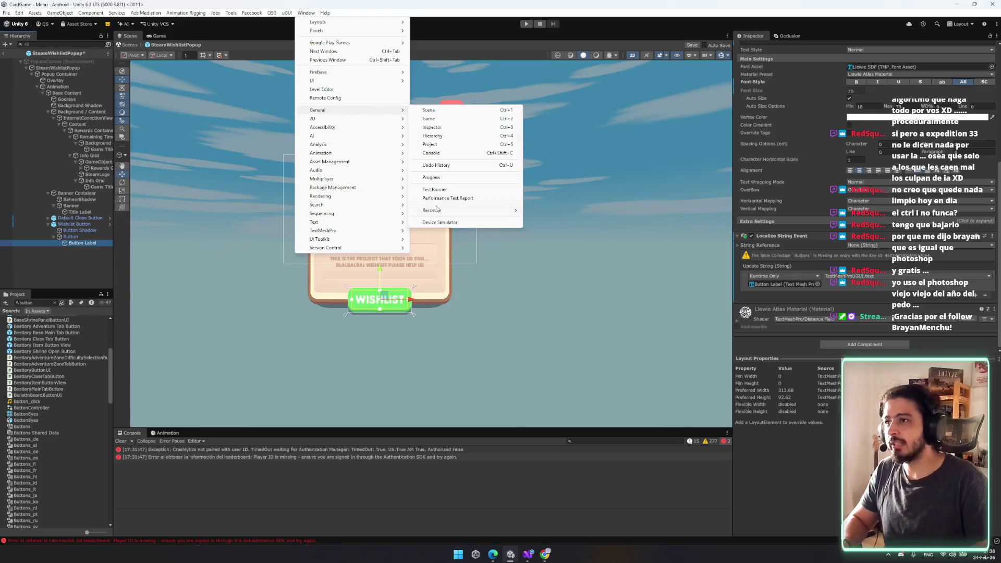
mouse_move(351, 81)
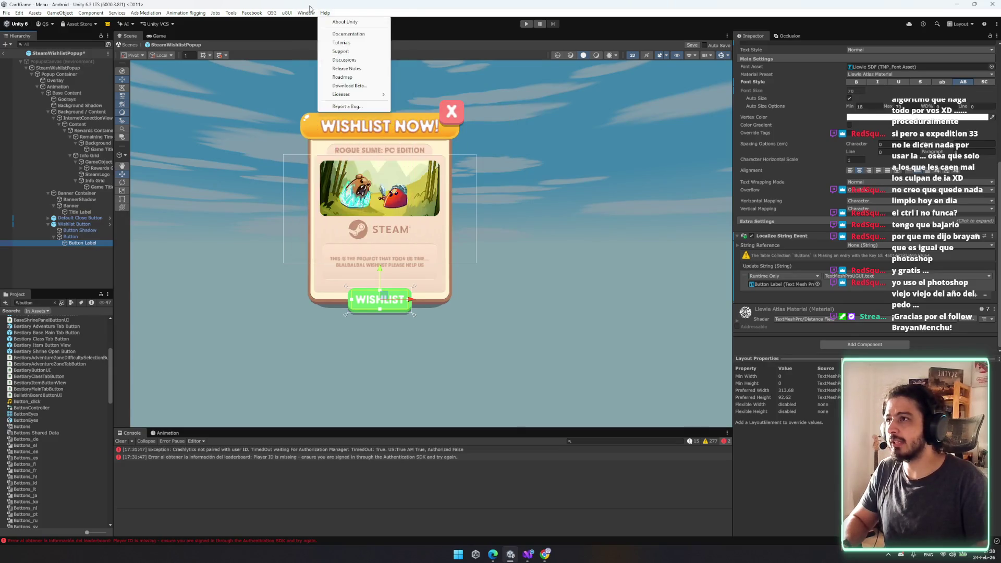
left_click(280, 14)
left_click(282, 13)
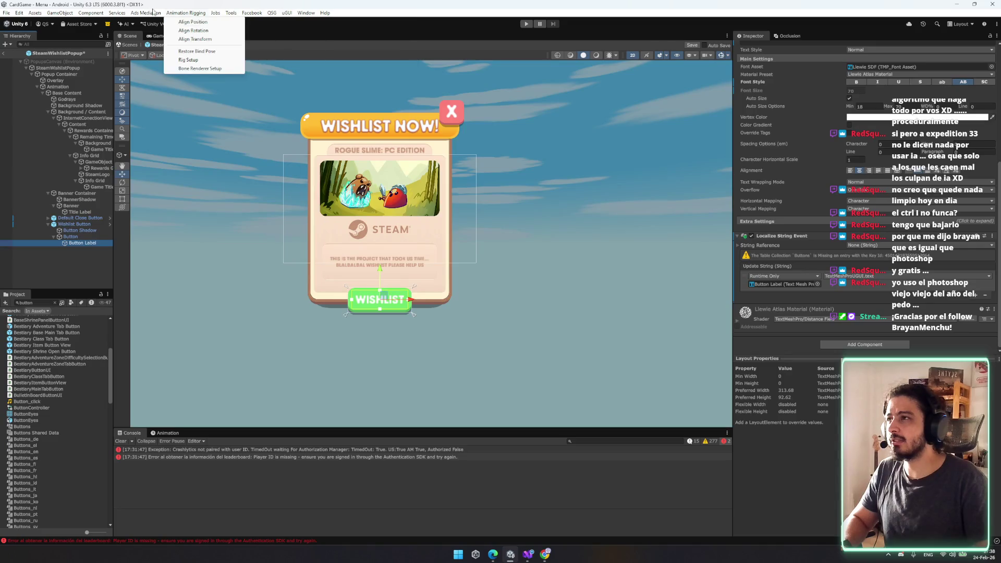
mouse_move(306, 13)
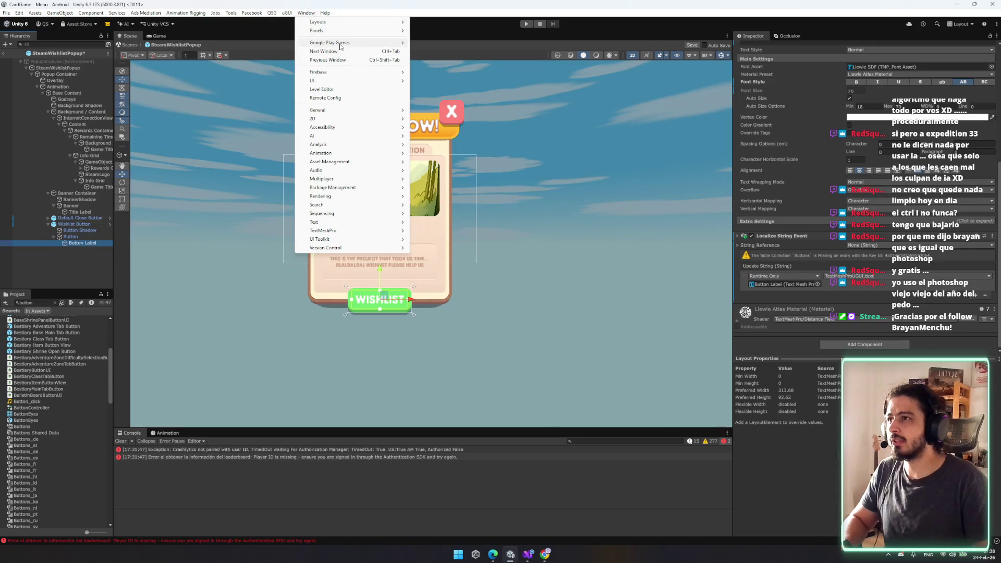
- Open Localization Tables and add a popup_wishlist_title entry to the Popups table
mouse_move(365, 162)
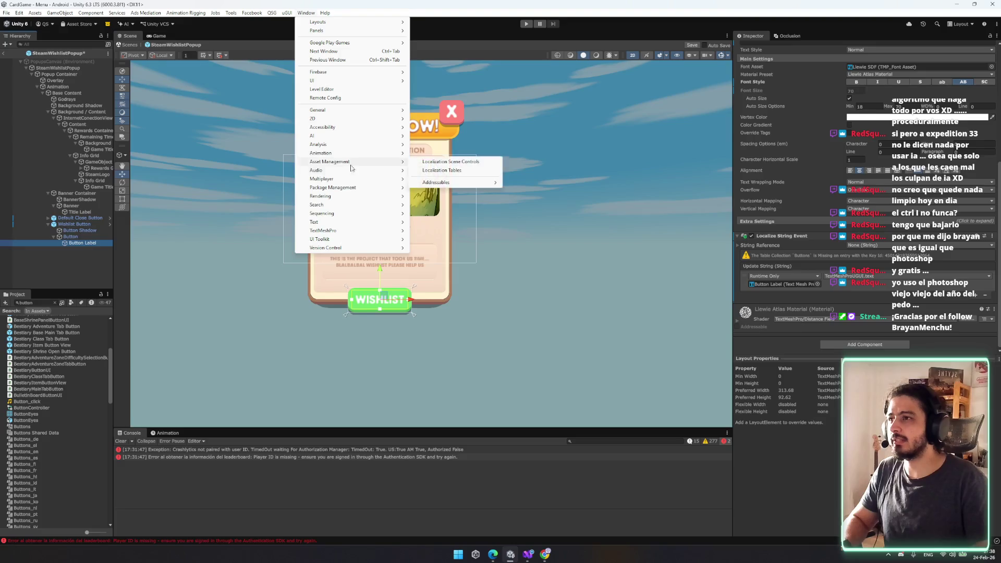
left_click(469, 171)
scroll(236, 415, "down", 3)
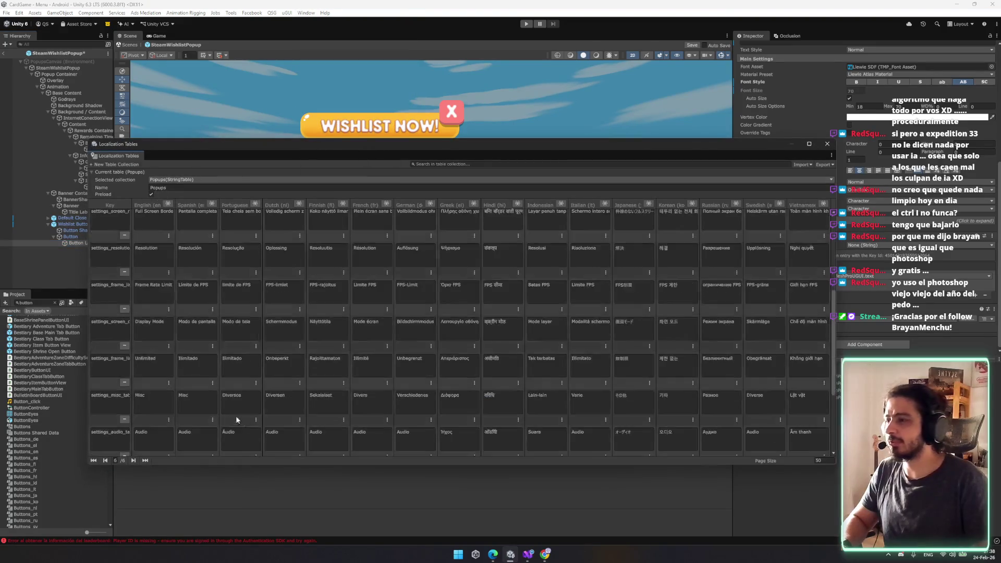
scroll(146, 443, "down", 5)
left_click(111, 445)
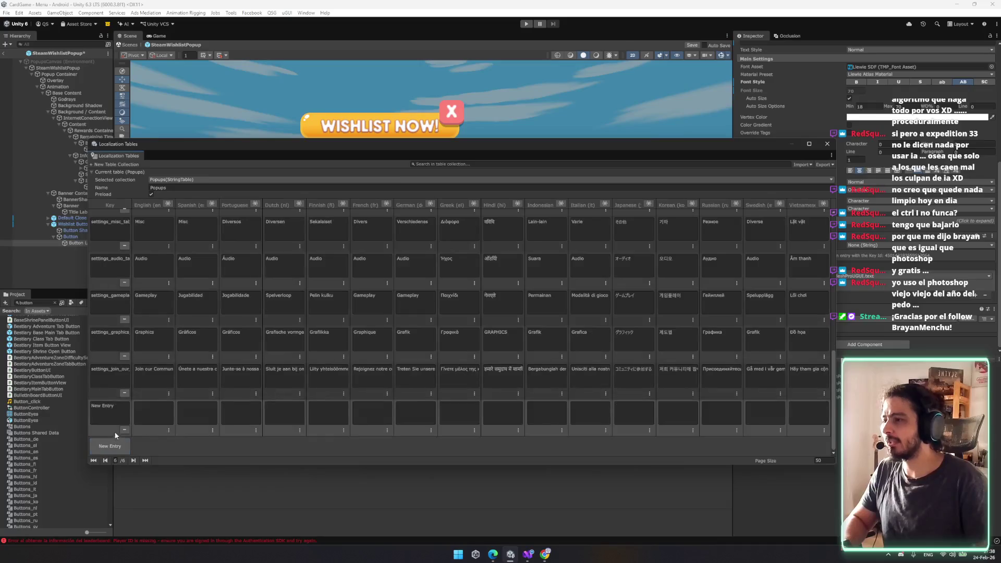
type("popups")
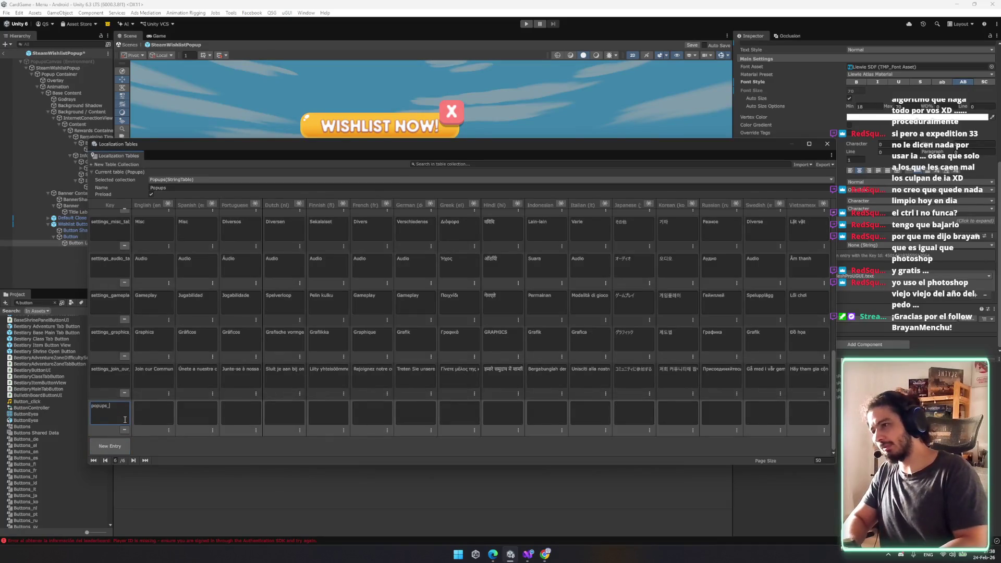
key("BackSpace")
type("_w")
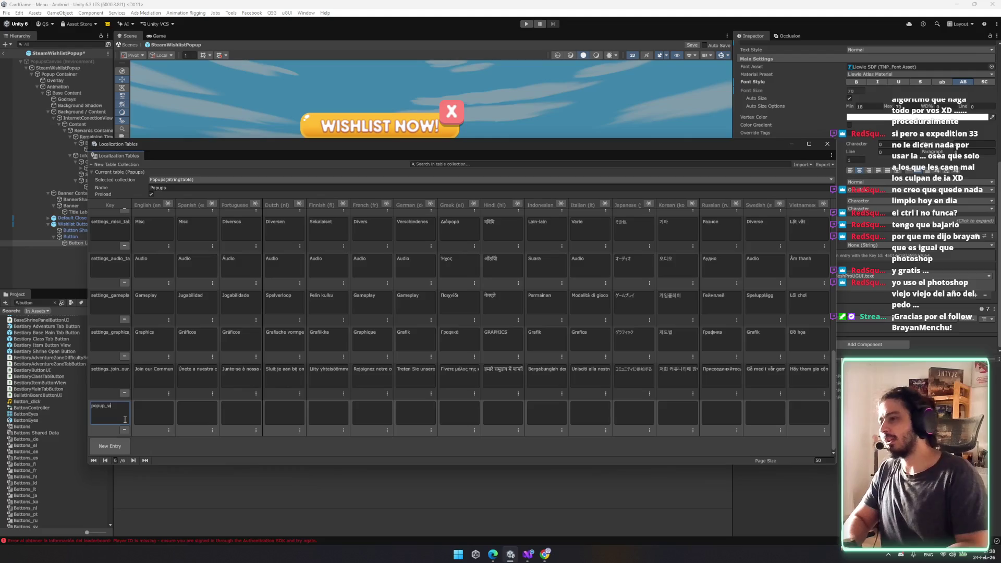
type("ishlist_")
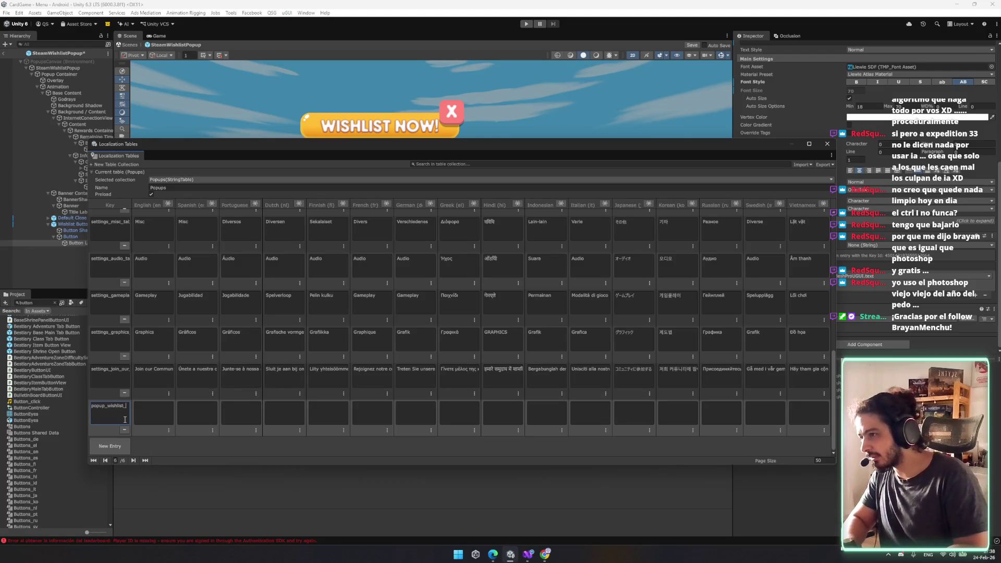
type("title")
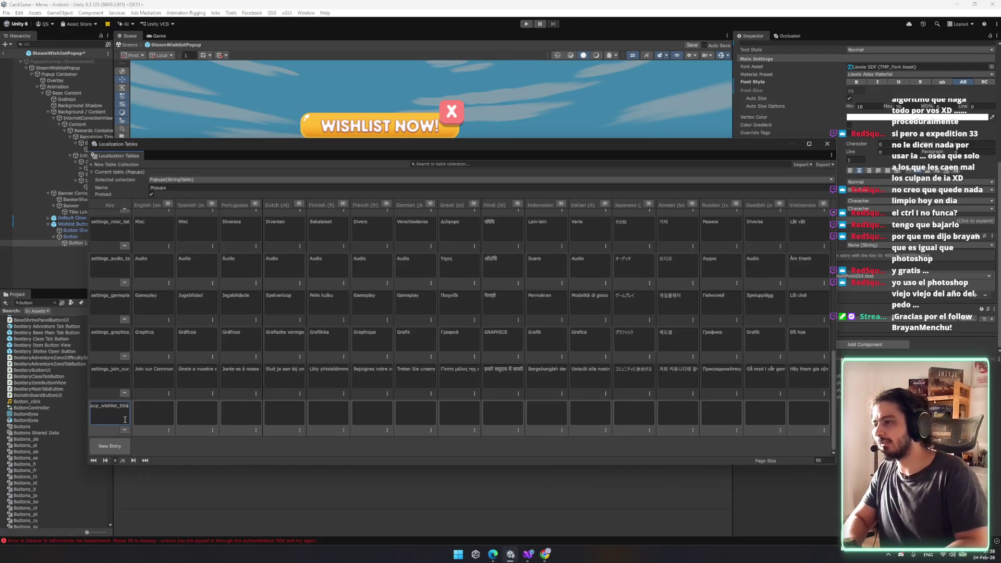
left_click(149, 419)
type("WISHLIST NOW!")
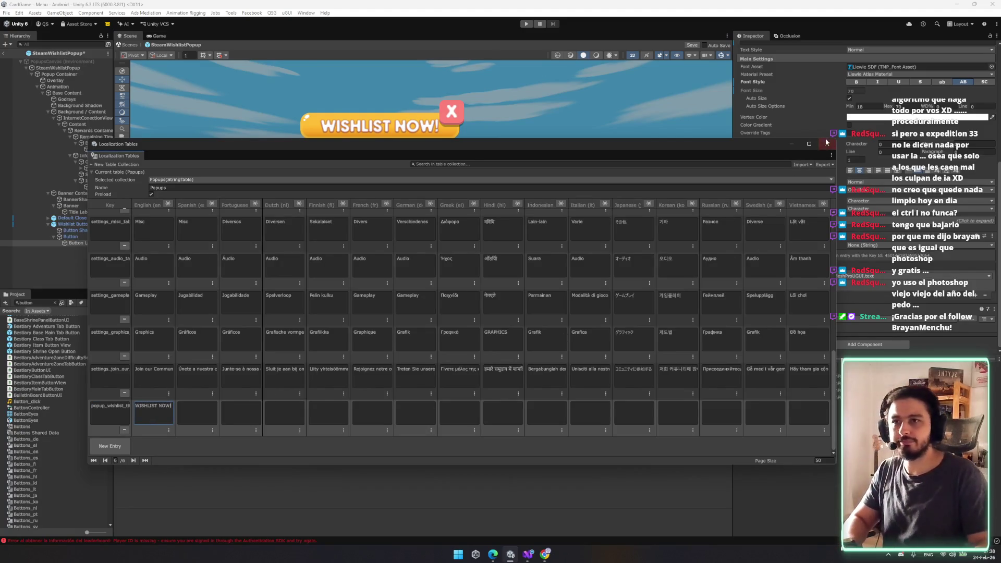
- Switch to the Buttons table, add button_wishlist with English text WISHLIST, and close the window
left_click(194, 180)
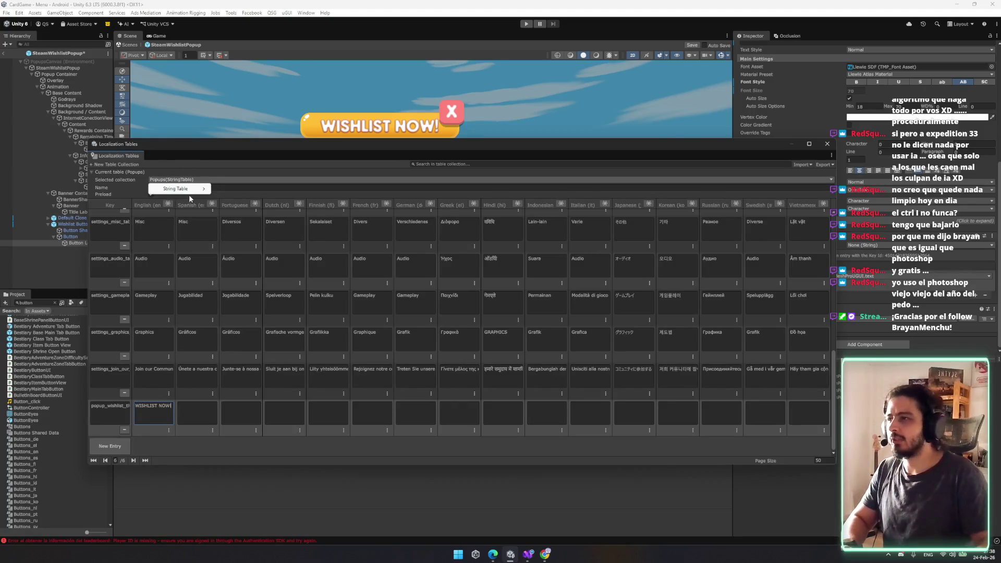
left_click(189, 195)
left_click(184, 180)
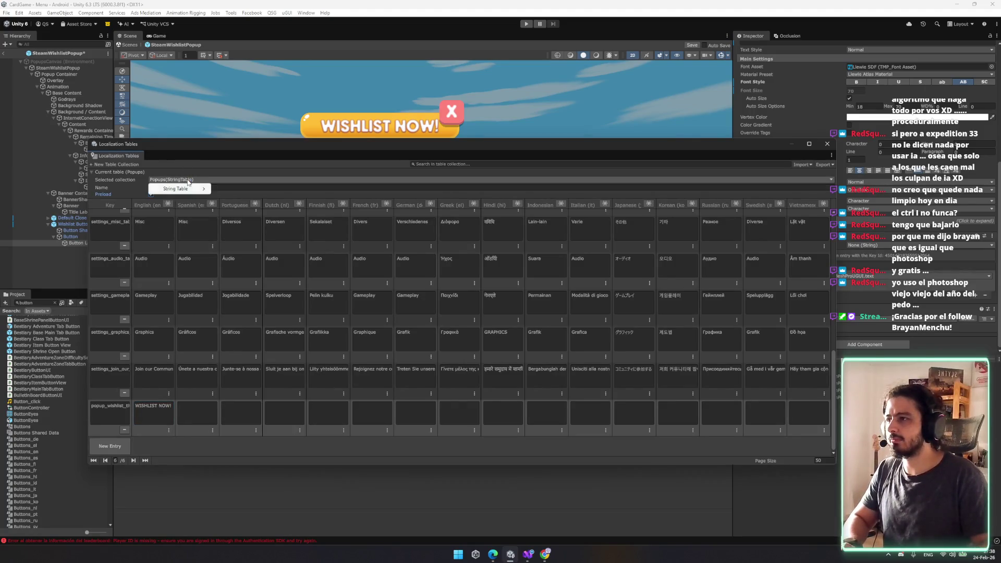
mouse_move(186, 190)
left_click(239, 215)
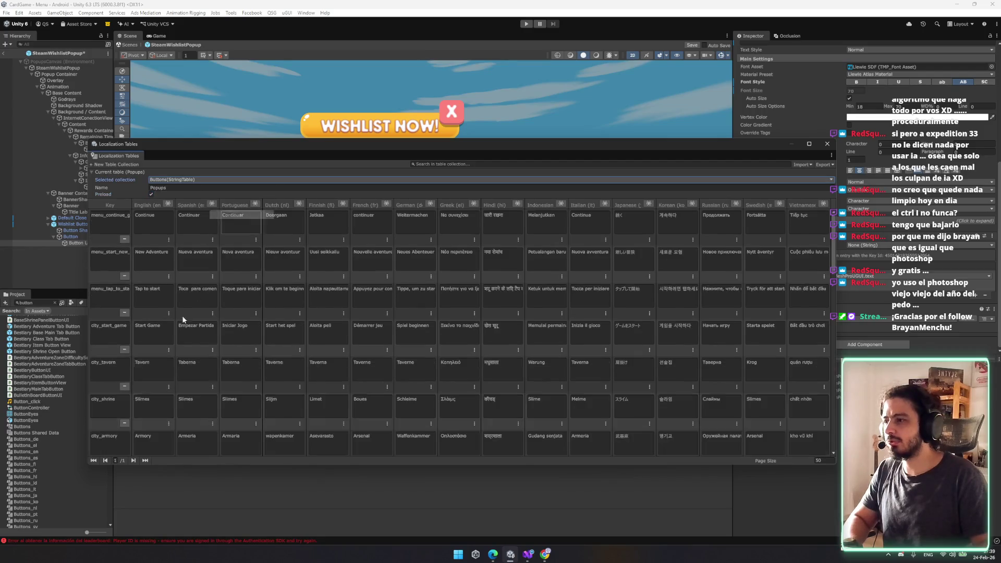
scroll(126, 430, "down", 5)
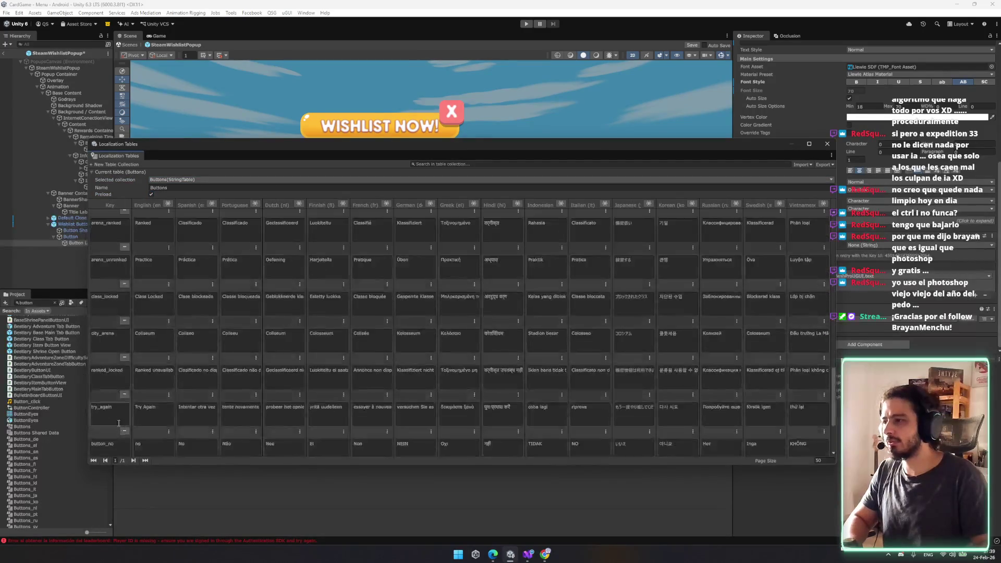
left_click(110, 417)
type("settings")
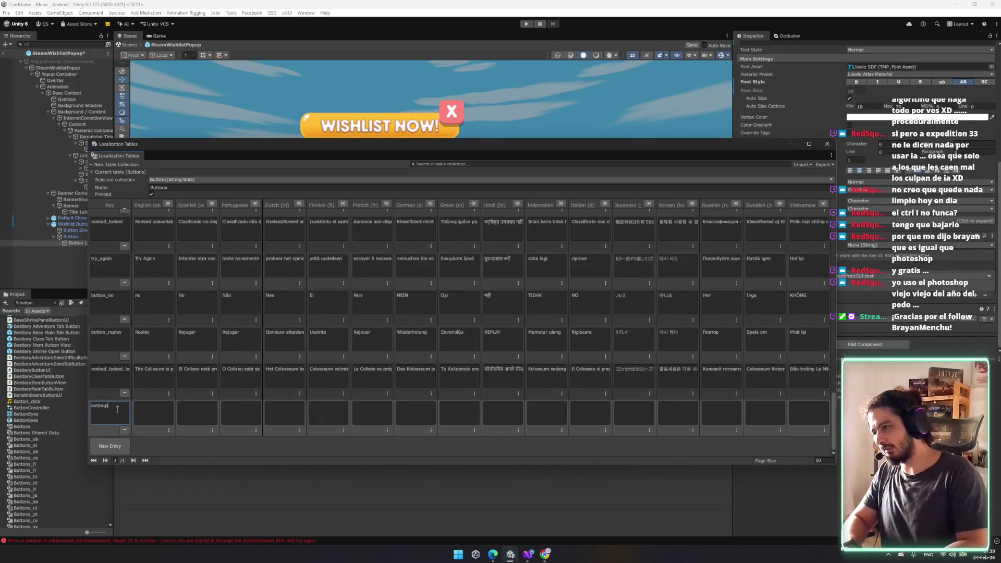
type("button_")
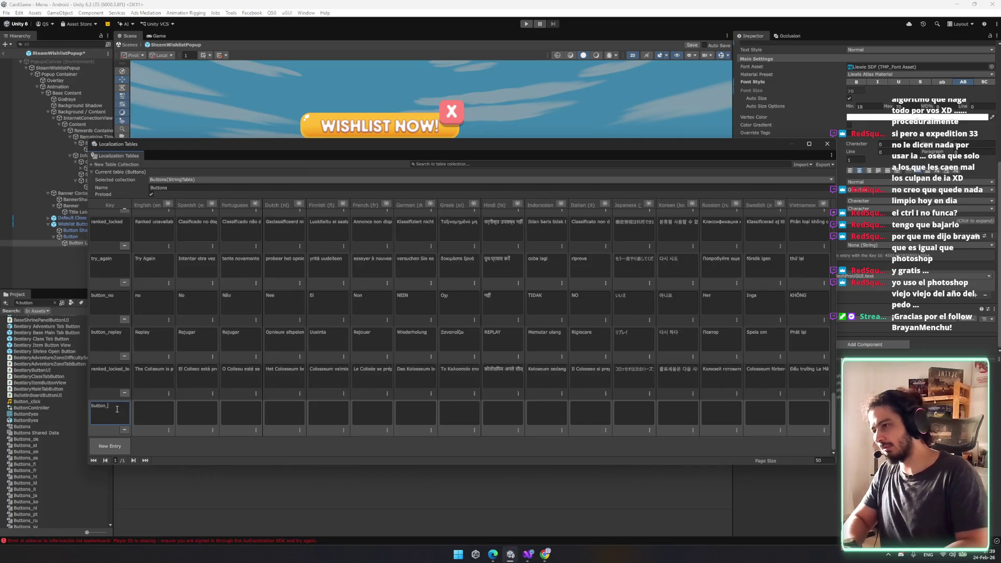
type("wishlist")
left_click(152, 409)
type("WISHLIST")
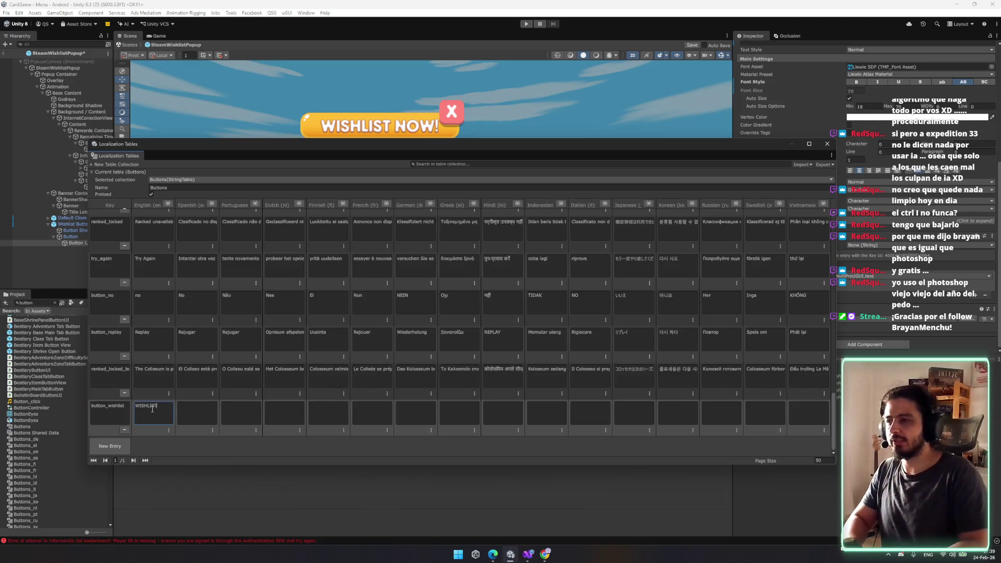
left_click(827, 143)
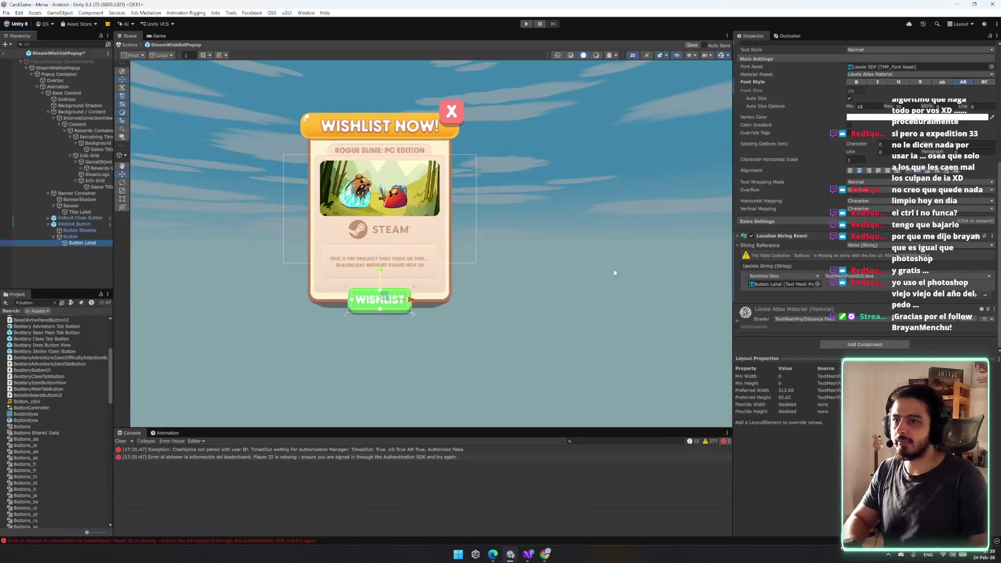
- Link the button label to button_wishlist and the title label to the Popups wishlist entry
left_click(877, 245)
type("wishlist")
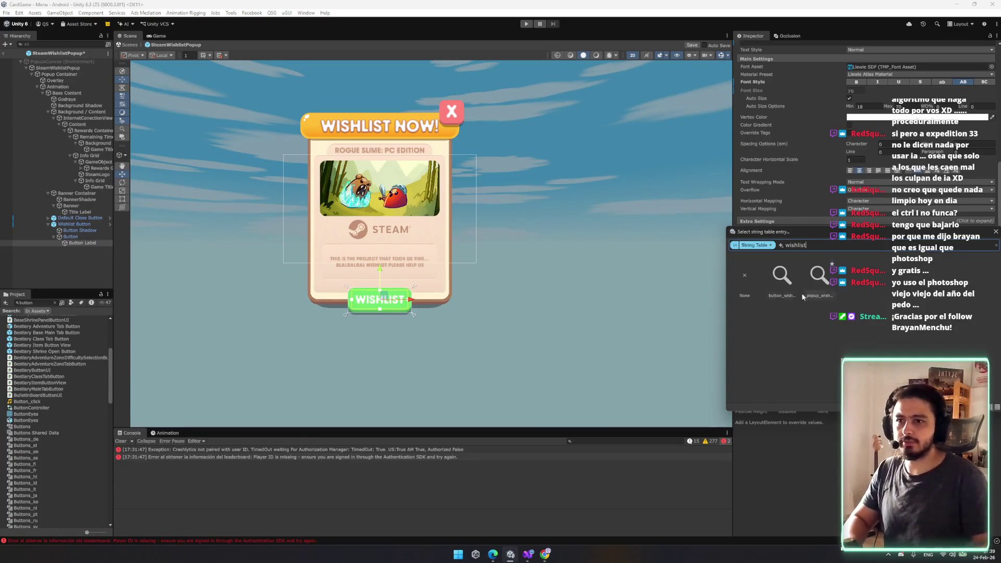
left_click(814, 279)
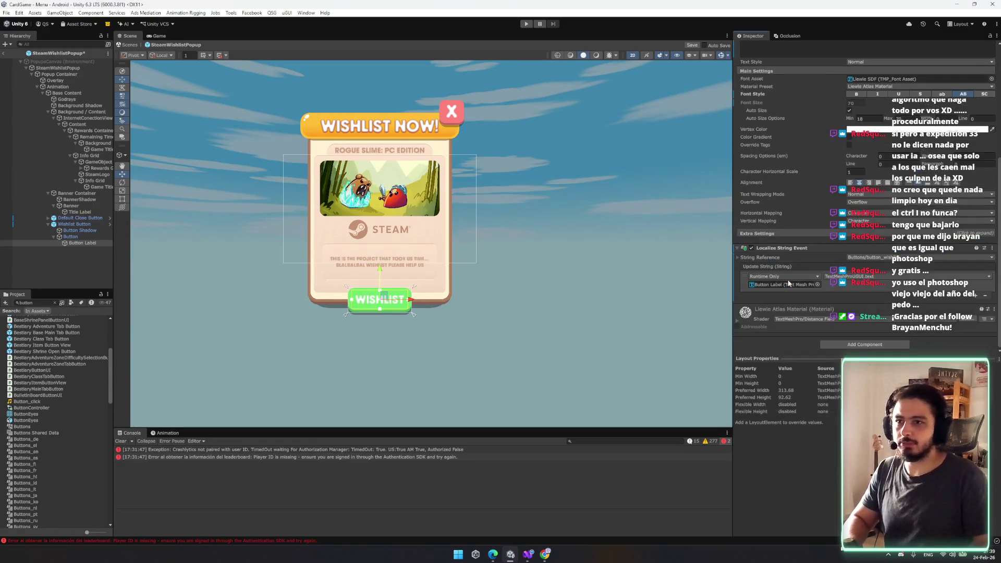
left_click(81, 211)
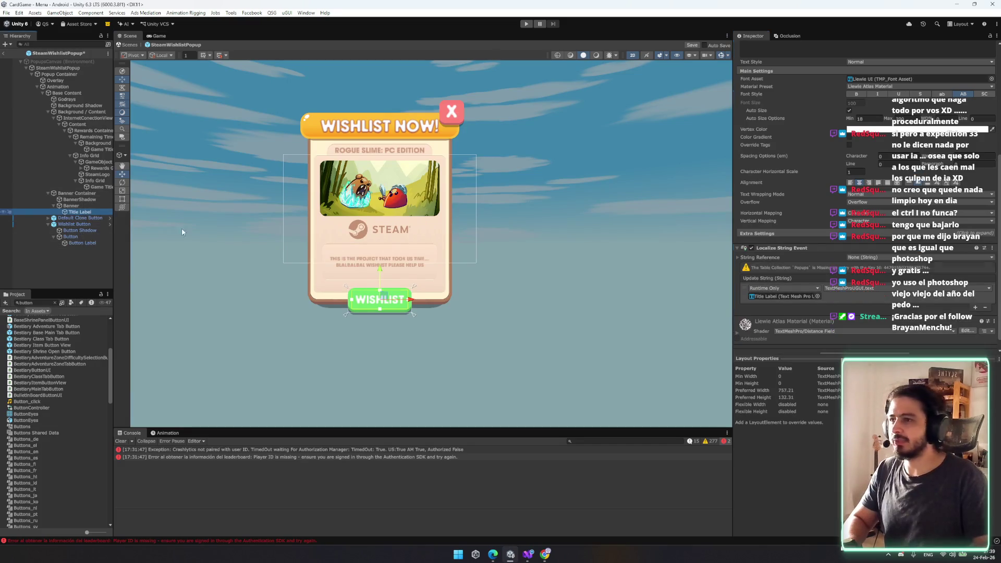
left_click(903, 260)
type("wishlist")
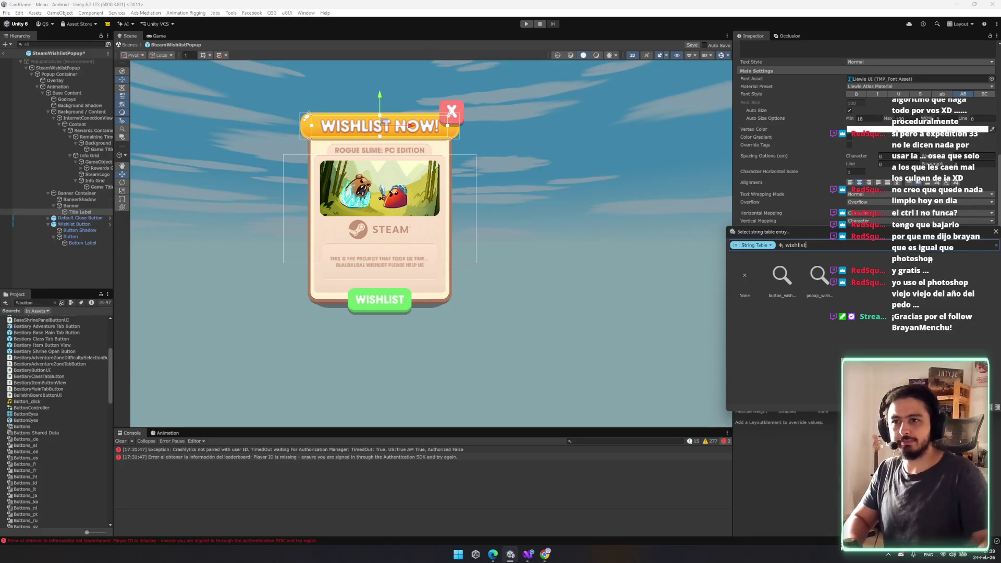
left_click(834, 291)
- Find the Popups string table collection and push it to Google Sheets
left_click(35, 427)
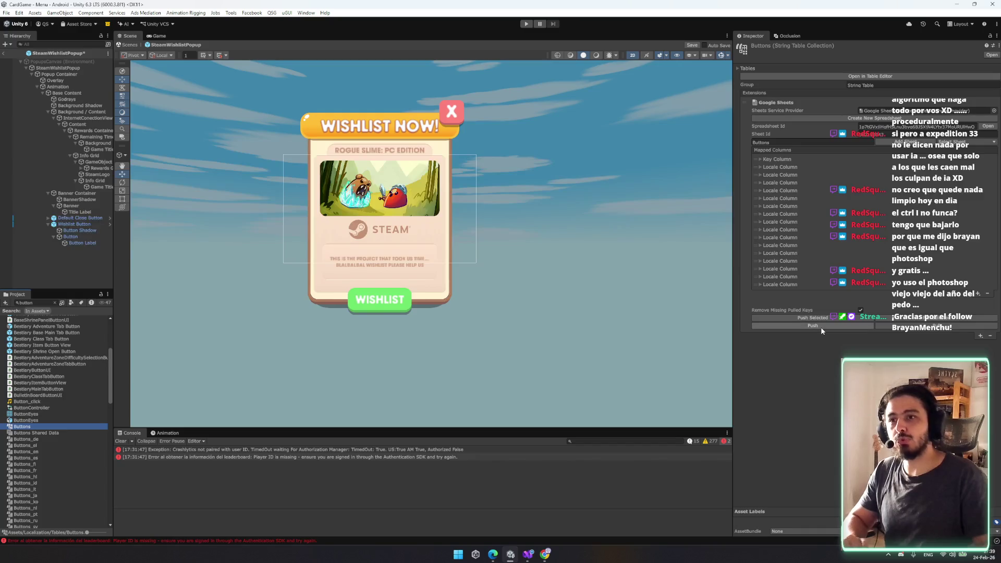
left_click(39, 303)
type("t")
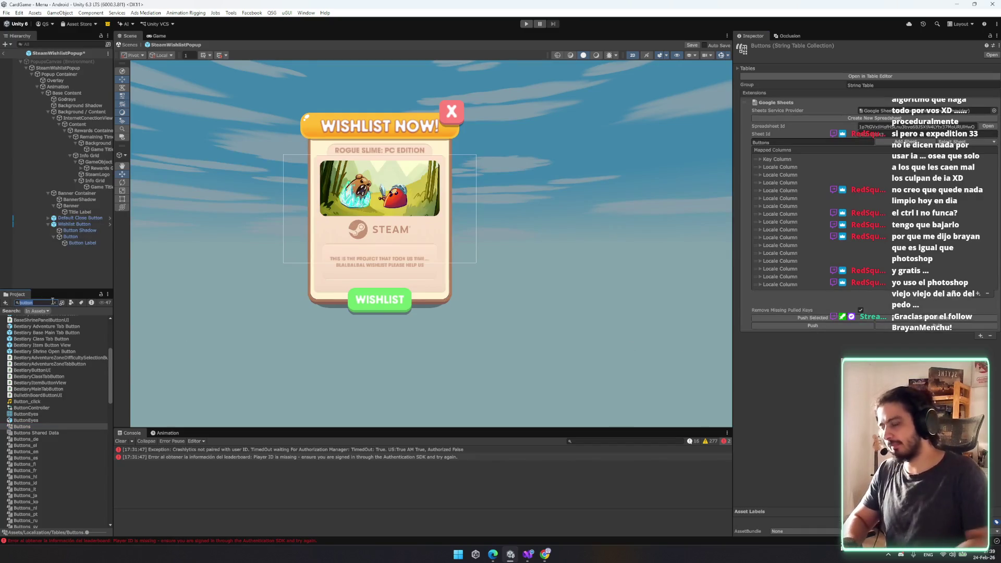
key("BackSpace")
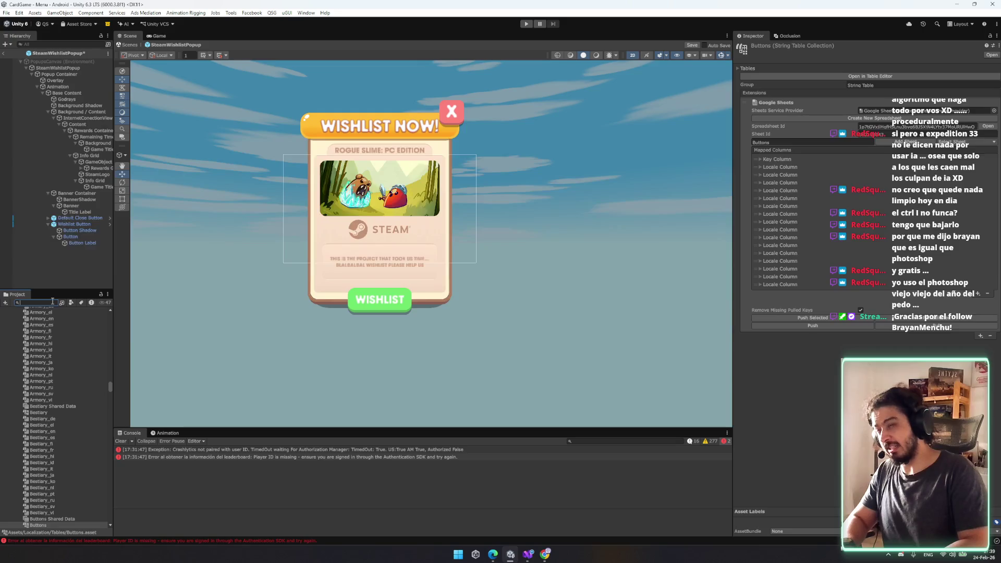
key("BackSpace")
key("BackSpace")
type("ps")
left_click(21, 356)
left_click(791, 327)
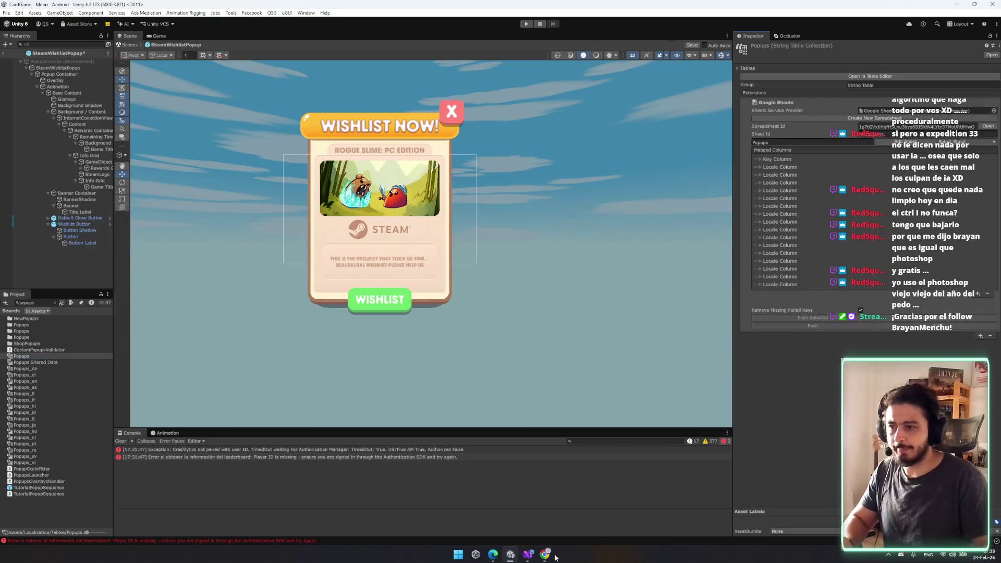
left_click(545, 555)
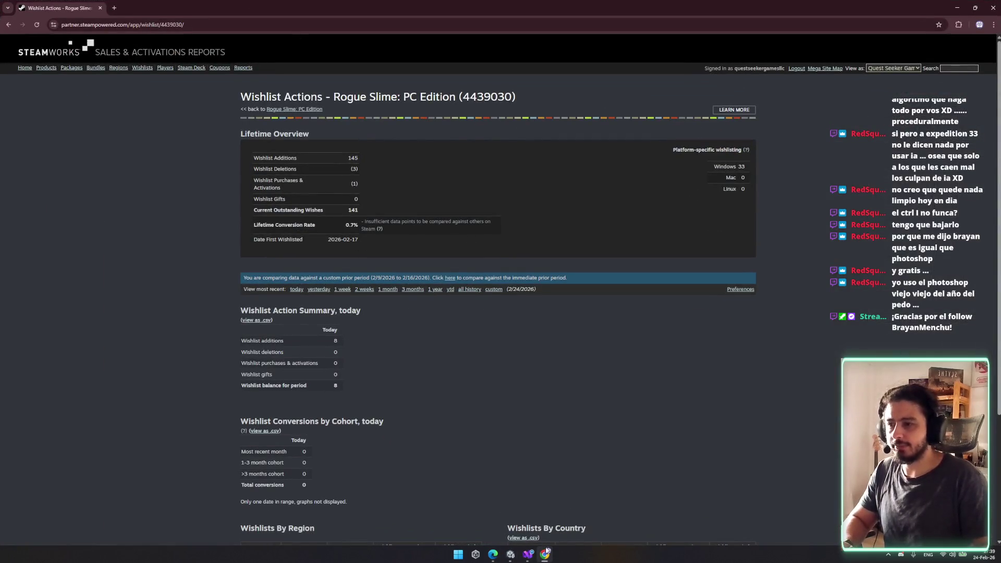
- Maximize the localization spreadsheet, confirm WISHLIST in B31, and leave Spanish cell C31 empty
left_click(545, 554)
left_click(493, 555)
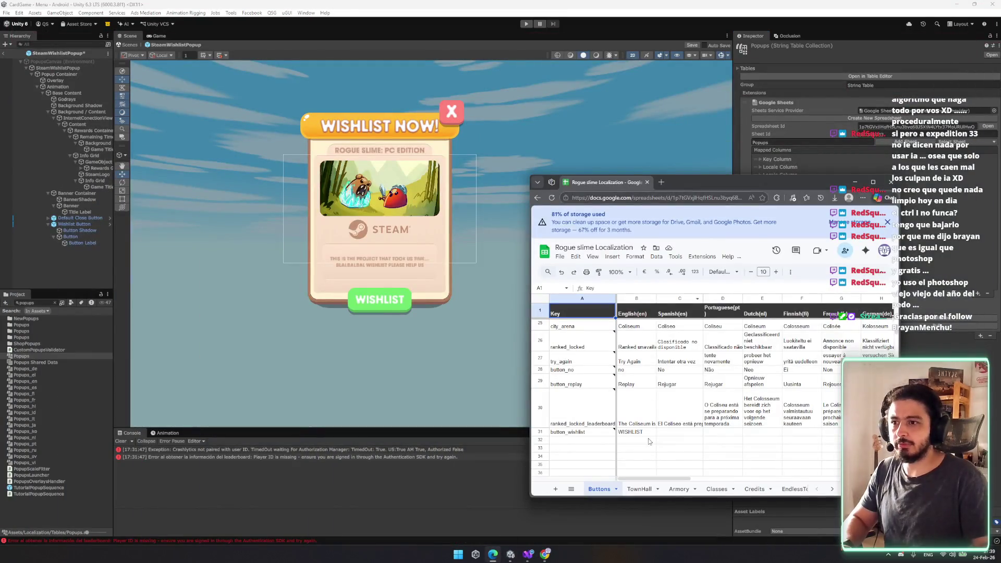
left_click(634, 433)
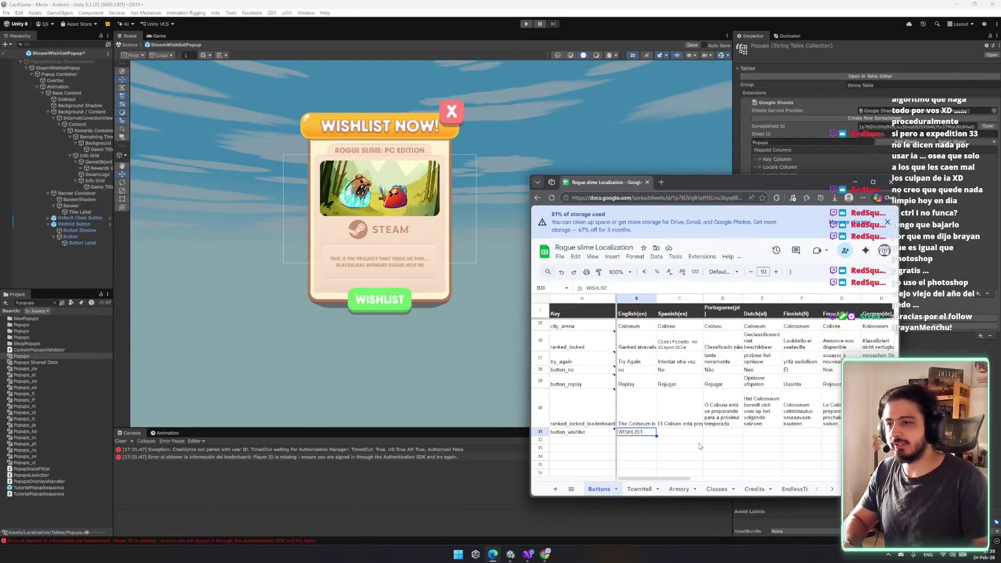
left_click_drag(731, 182, 651, 4)
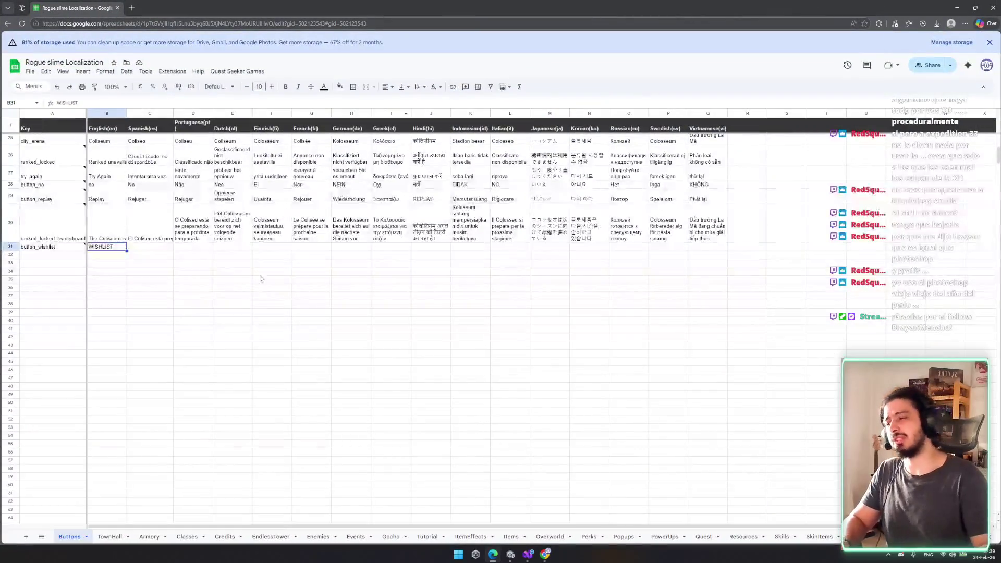
double_click(148, 247)
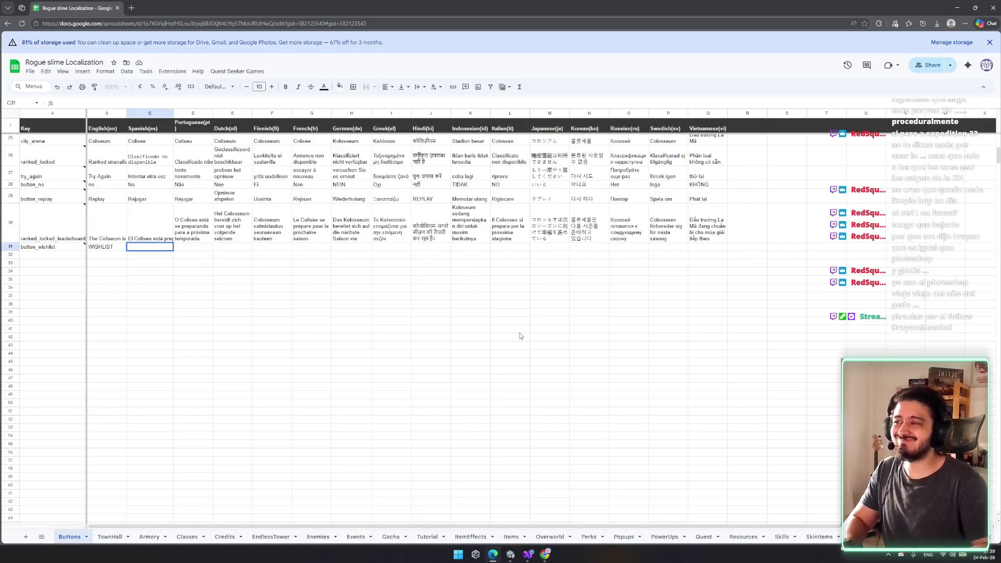
type("LISTA DE DESEADOS")
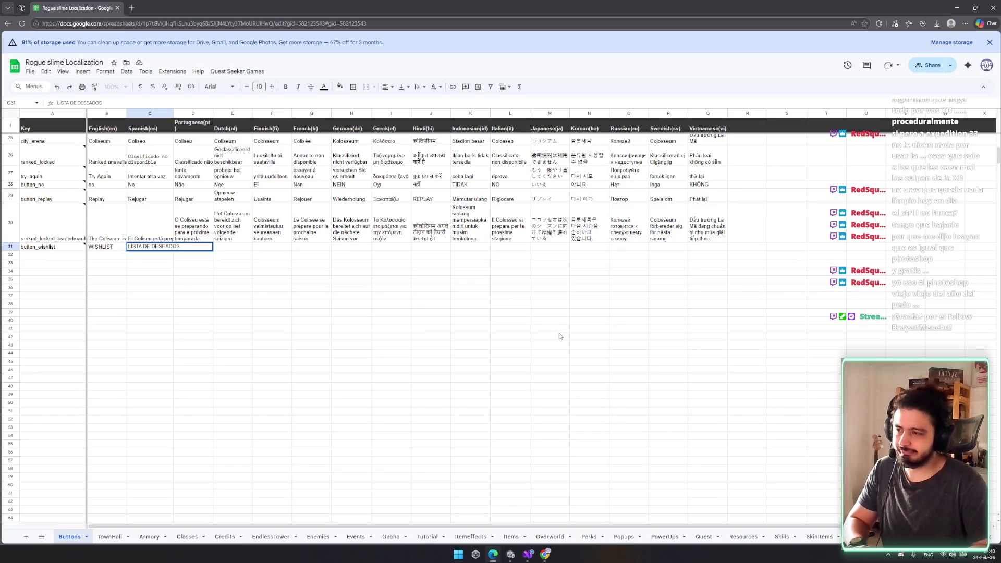
key("ctrl+BackSpace")
key("ctrl+BackSpace")
key("ctrl+BackSpace")
left_click(613, 370)
- Return to Unity, frame the popup in the Scene view, and save the SteamWishlistPopup prefab
left_click(958, 7)
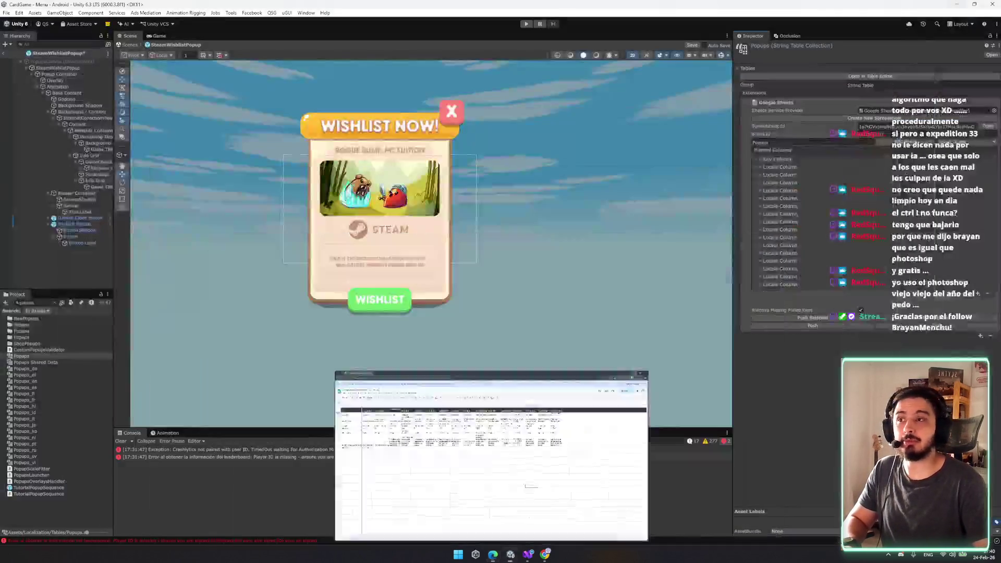
scroll(490, 191, "up", 5)
scroll(521, 250, "down", 2)
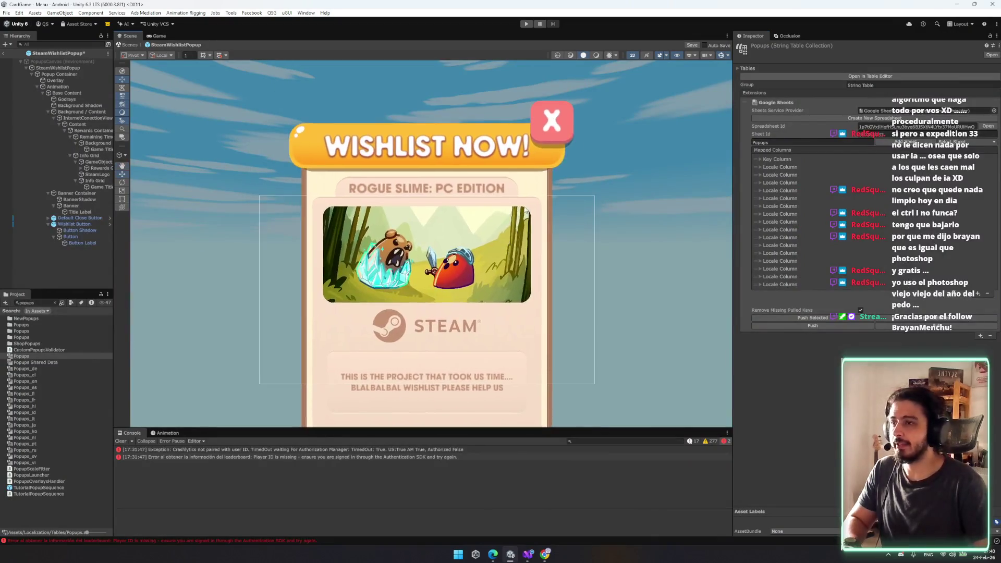
scroll(551, 313, "up", 2)
key("ctrl+s")
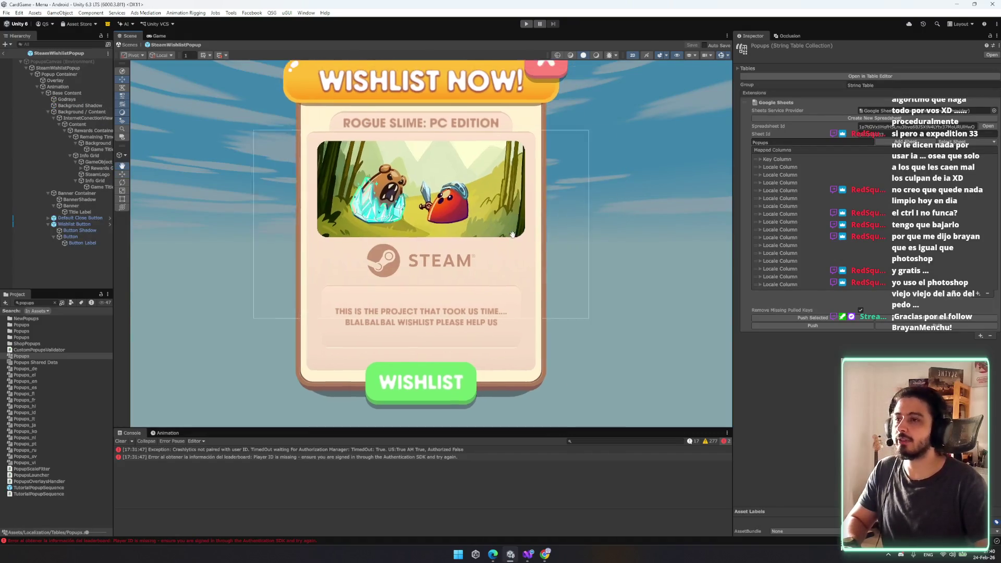
- Select the Game Title Label in the Hierarchy and clear the Project asset search
scroll(444, 237, "down", 2)
scroll(444, 237, "down", 1)
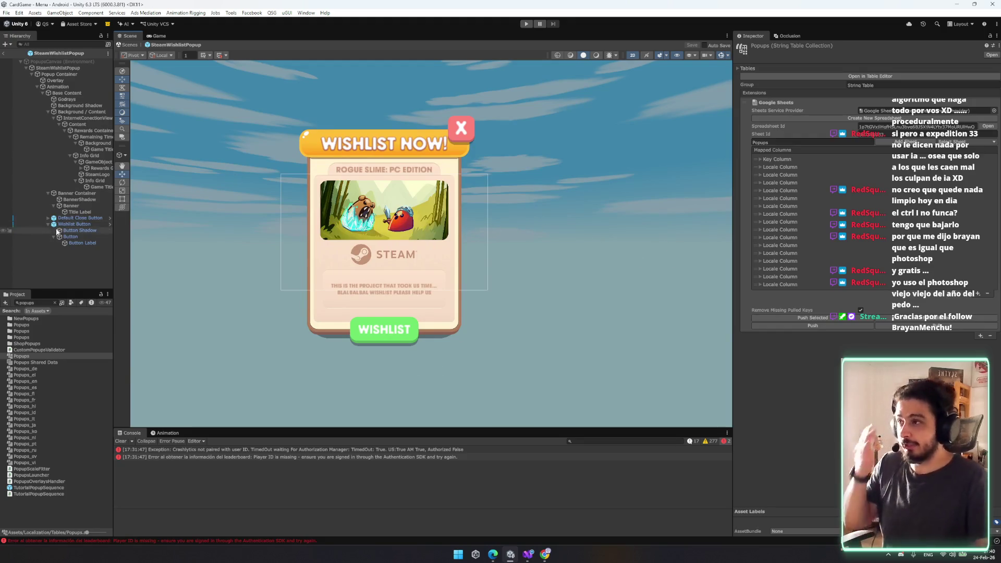
left_click(100, 187)
left_click(54, 303)
scroll(58, 337, "down", 10)
mouse_move(110, 405)
left_mouse_down()
mouse_move(108, 335)
mouse_move(76, 335)
left_mouse_up()
scroll(73, 339, "up", 15)
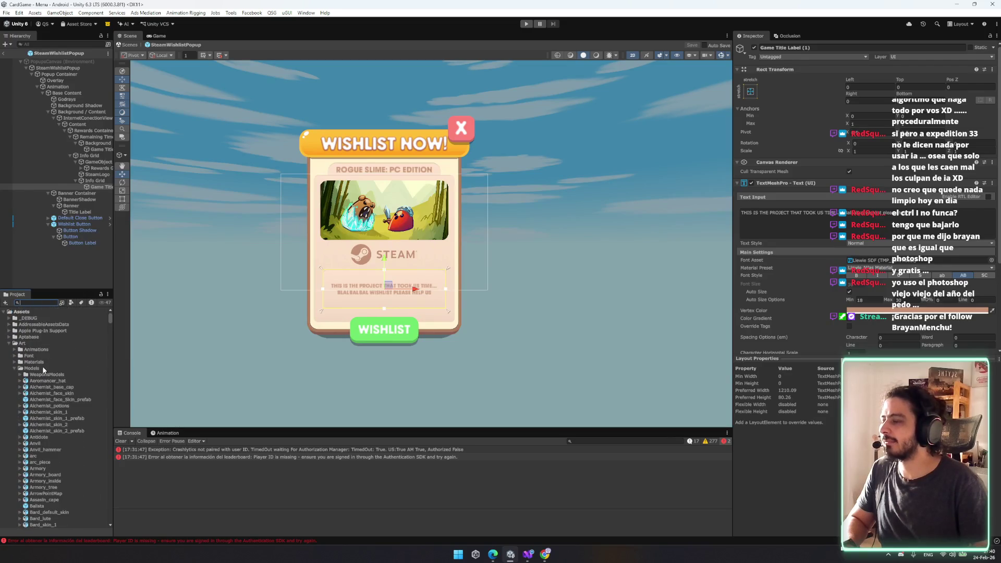
double_click(50, 368)
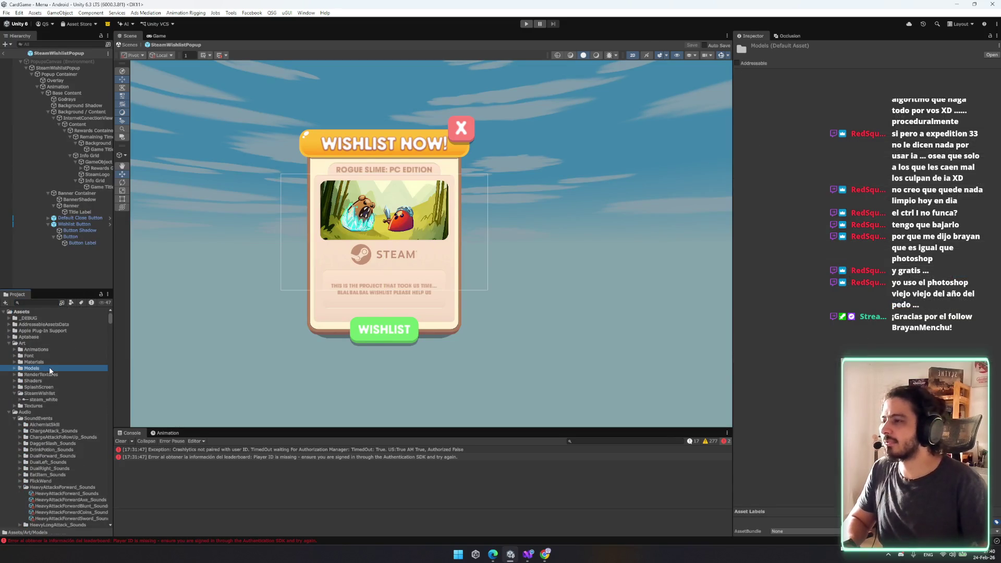
key("Right")
key("Down")
key("Right")
key("Down")
scroll(63, 452, "down", 15)
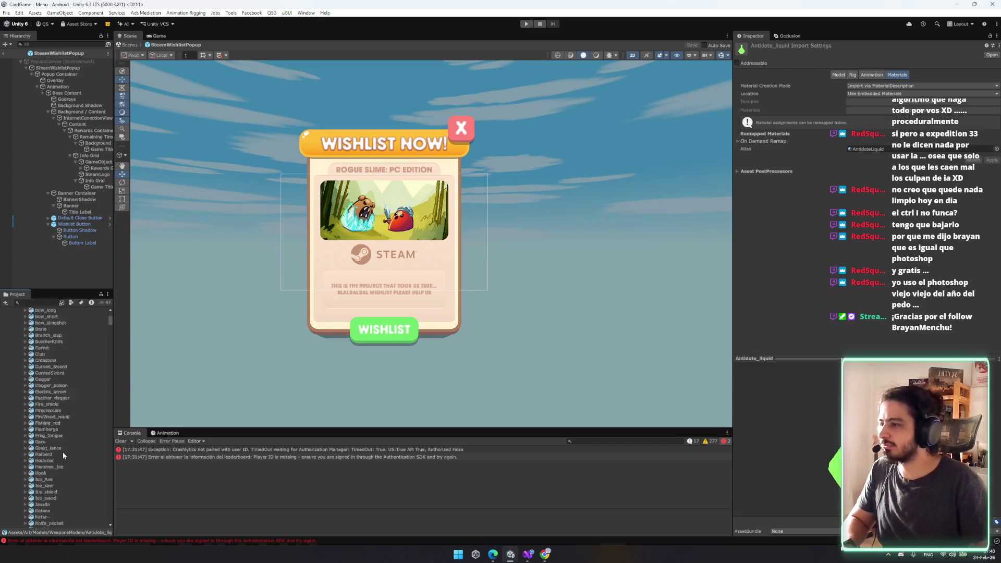
scroll(33, 433, "down", 2)
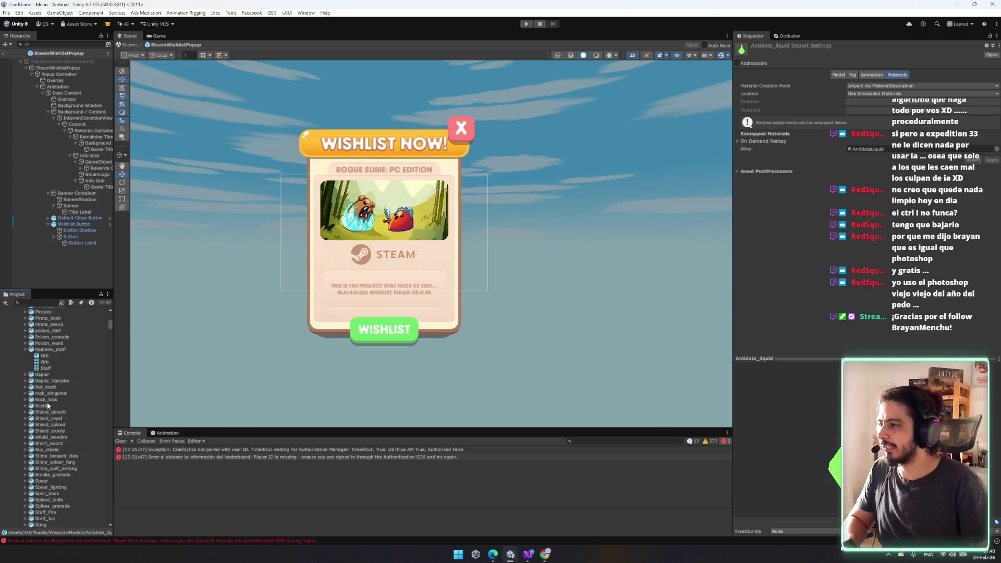
left_click(42, 406)
left_click_drag(869, 358, 869, 242)
mouse_move(824, 313)
left_mouse_down()
mouse_move(816, 334)
mouse_move(807, 273)
mouse_move(863, 267)
mouse_move(829, 365)
mouse_move(839, 397)
mouse_move(836, 264)
mouse_move(688, 409)
mouse_move(130, 496)
mouse_move(598, 410)
left_mouse_up()
scroll(56, 418, "down", 5)
left_click(58, 441)
left_click_drag(782, 417, 263, 399)
left_click(45, 448)
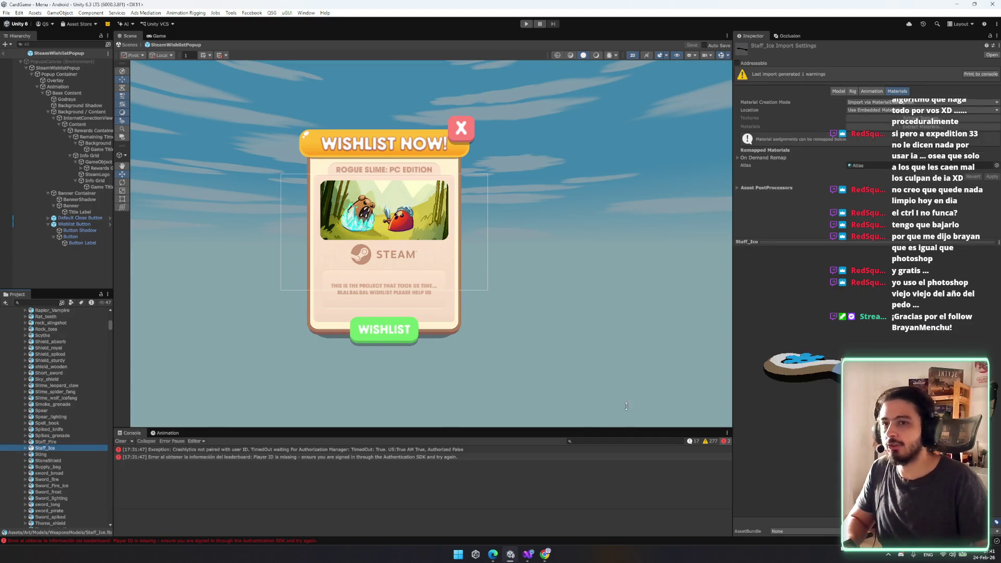
scroll(55, 459, "down", 3)
left_click(58, 458)
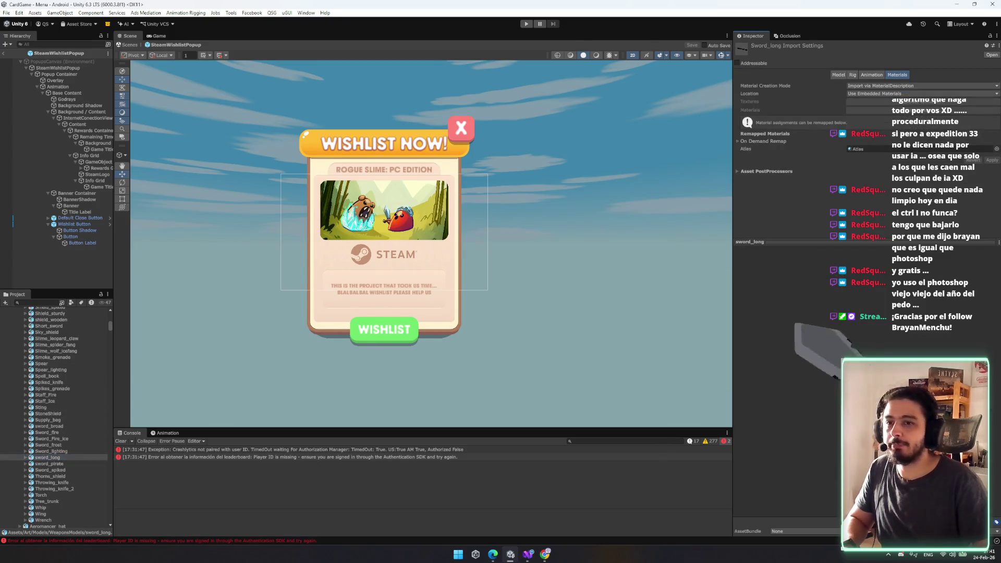
left_click(52, 445)
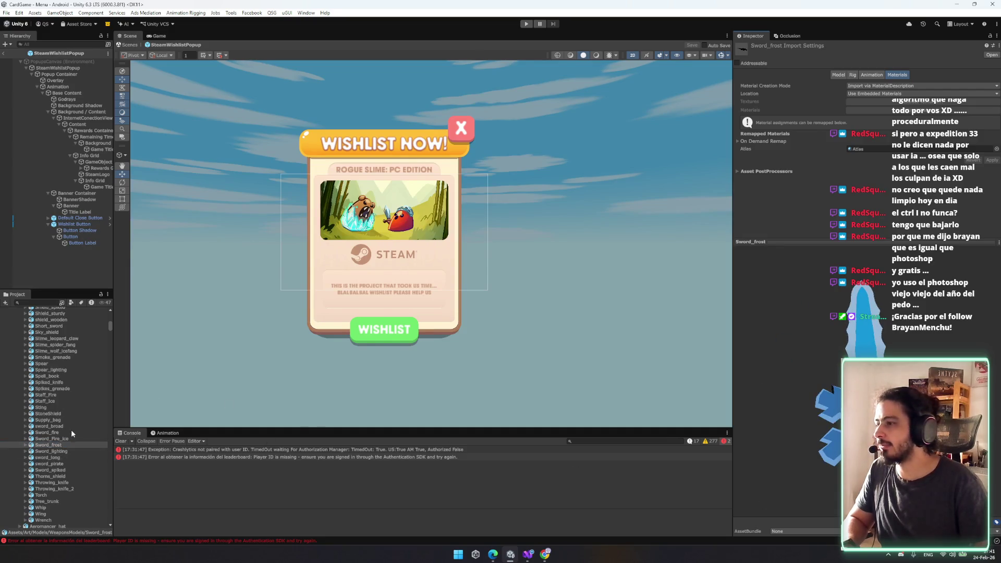
left_click(71, 433)
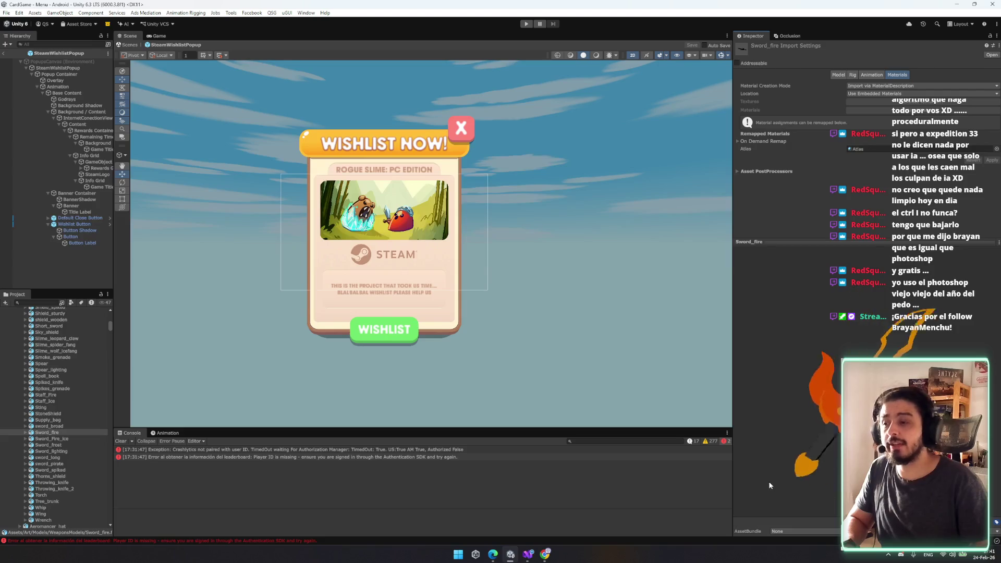
scroll(60, 438, "down", 5)
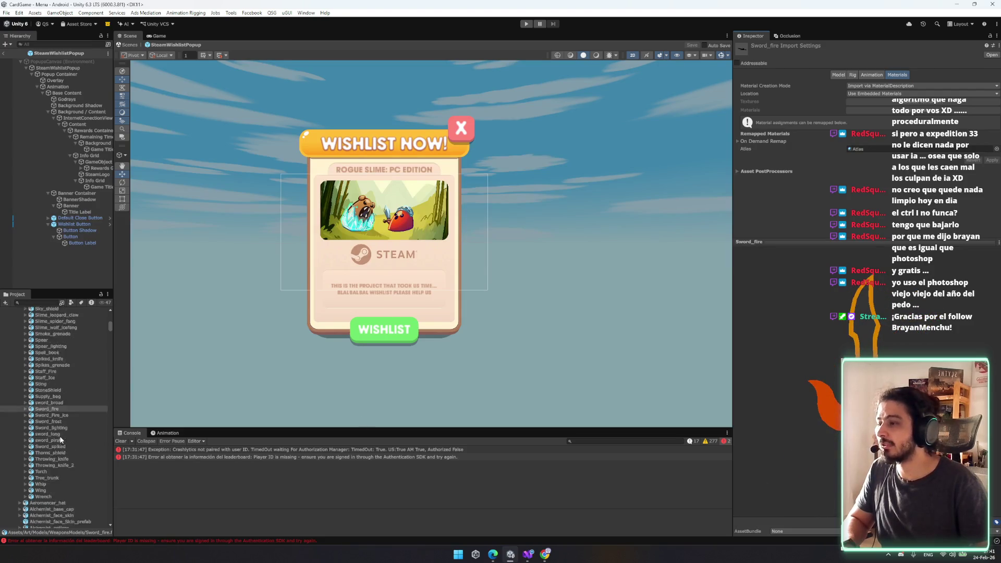
scroll(64, 432, "up", 6)
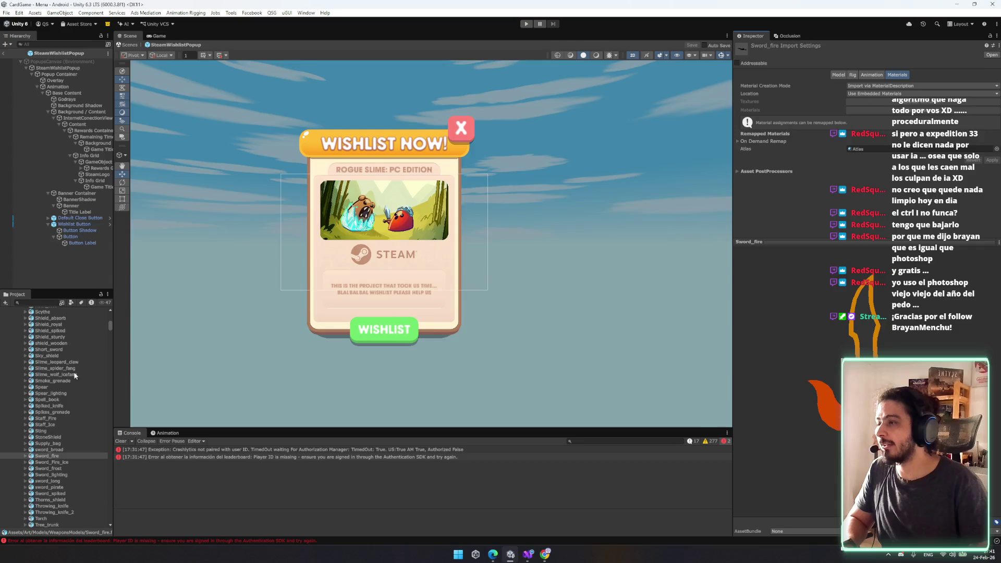
- Exit prefab mode to the Menu scene and select PlayerInventoryDebug in the _DEBUG folder
left_click(131, 45)
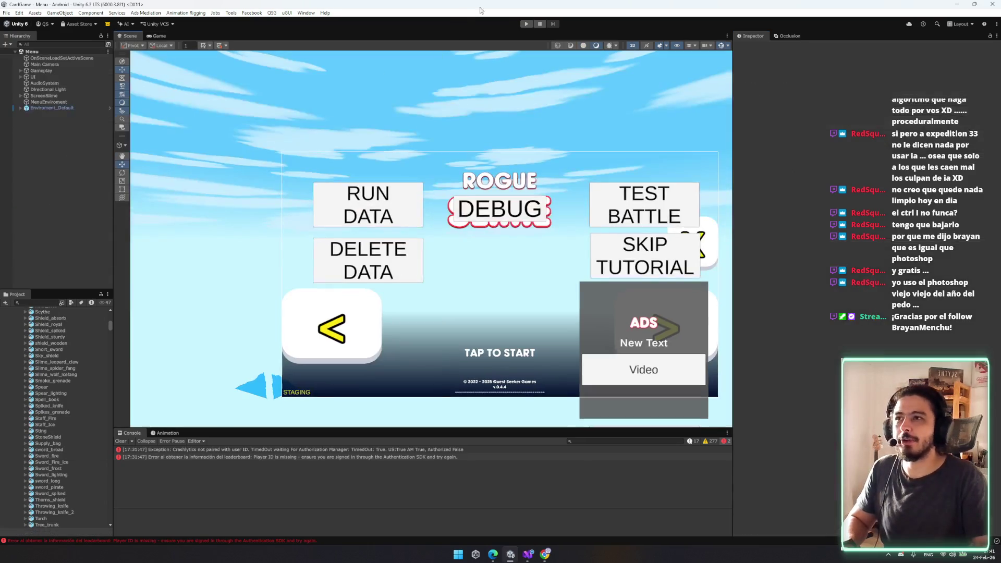
left_click_drag(108, 327, 117, 302)
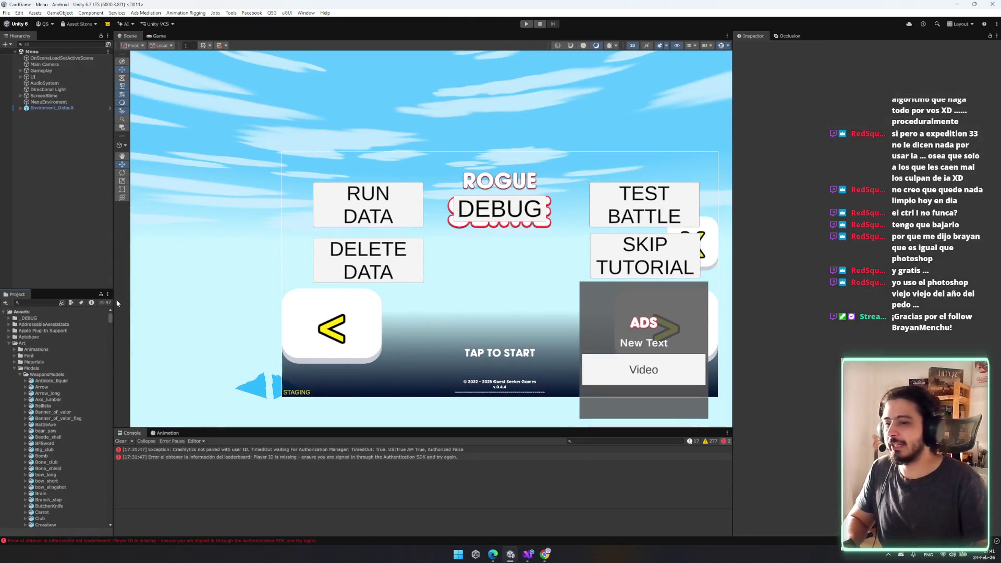
left_click(61, 319)
key("Right")
key("Down")
key("Down")
key("Down")
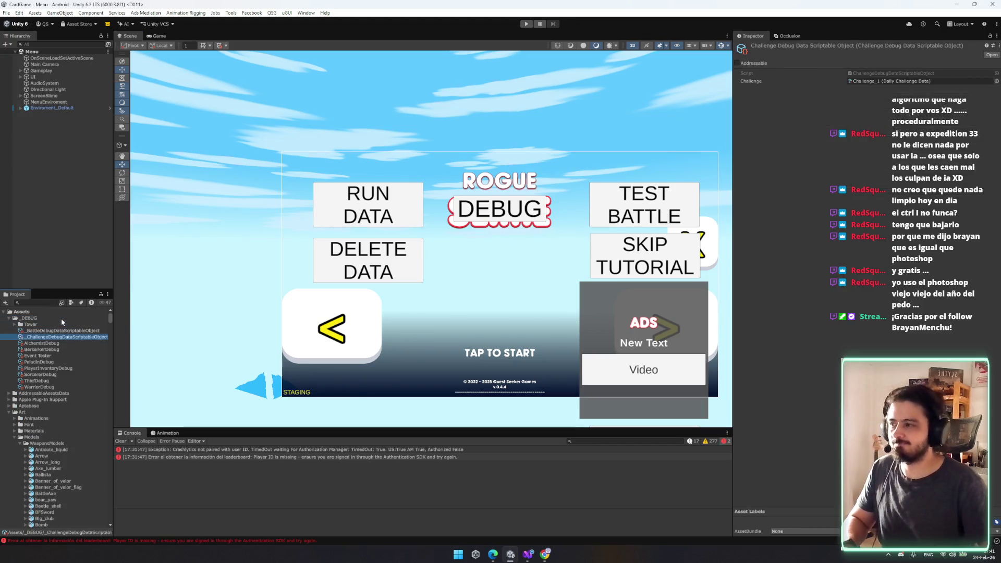
key("Down")
key("Down")
key("Down")
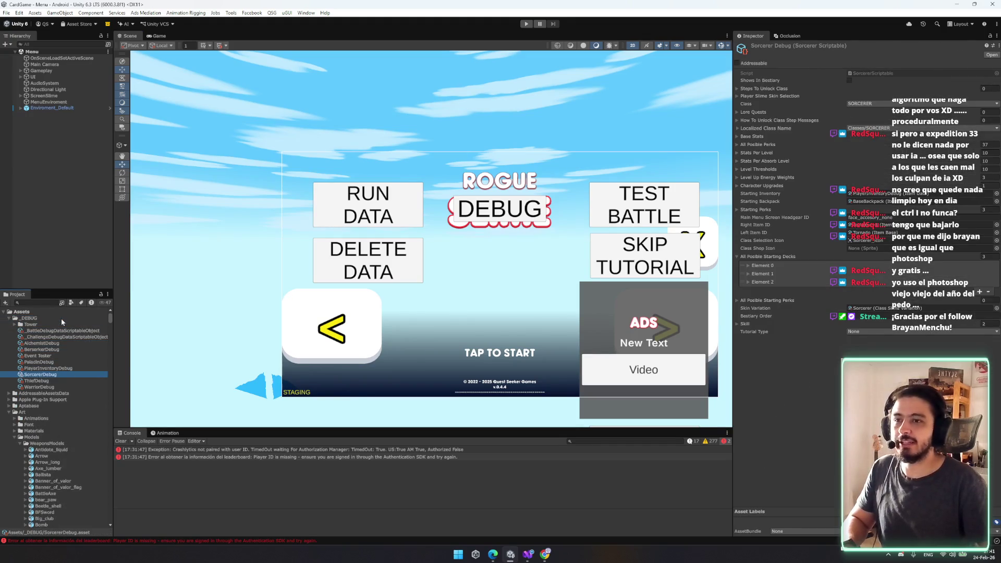
key("Up")
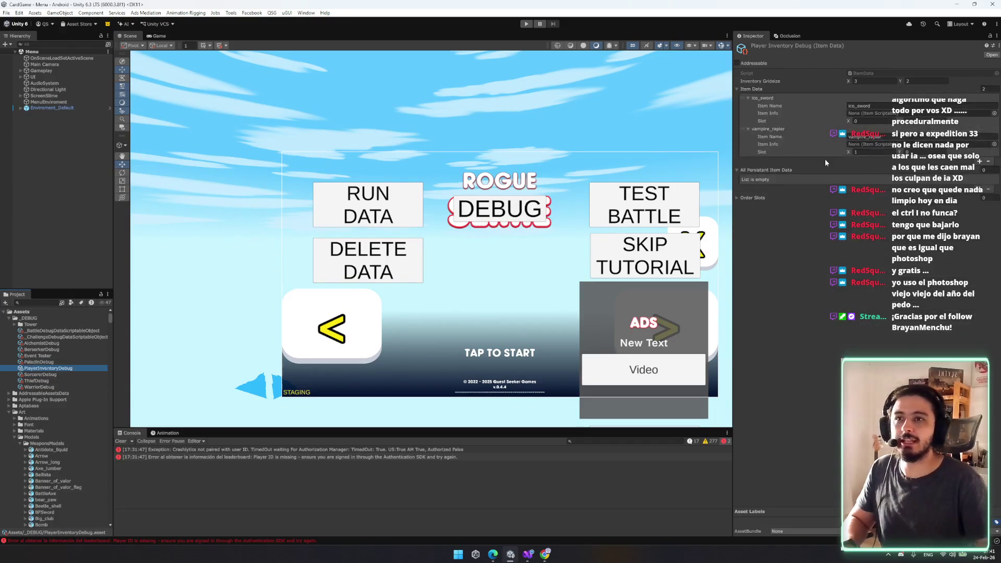
- Replace the first inventory slot's ice_sword item with ice_staff+
left_click(995, 113)
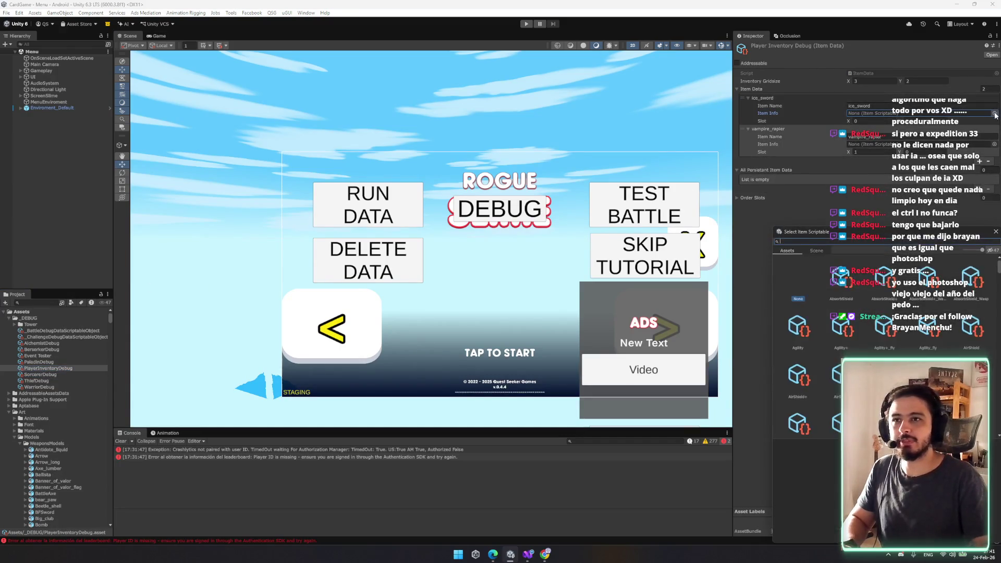
type("ice")
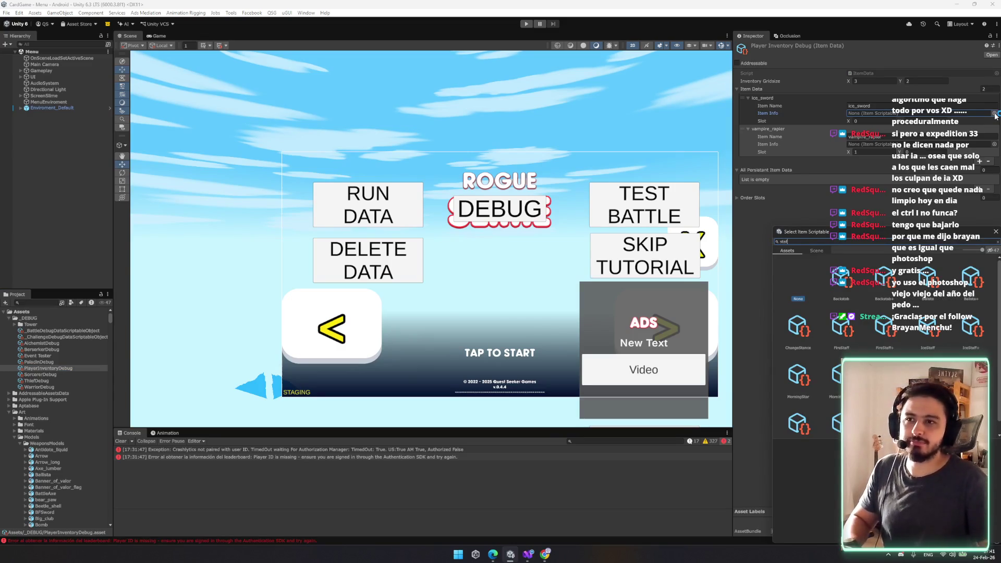
type("ff")
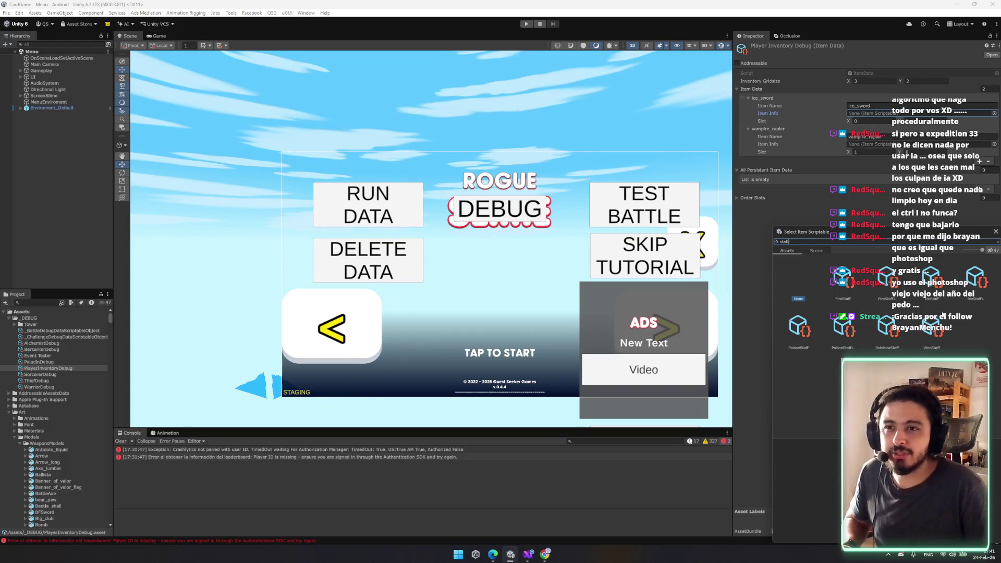
double_click(971, 282)
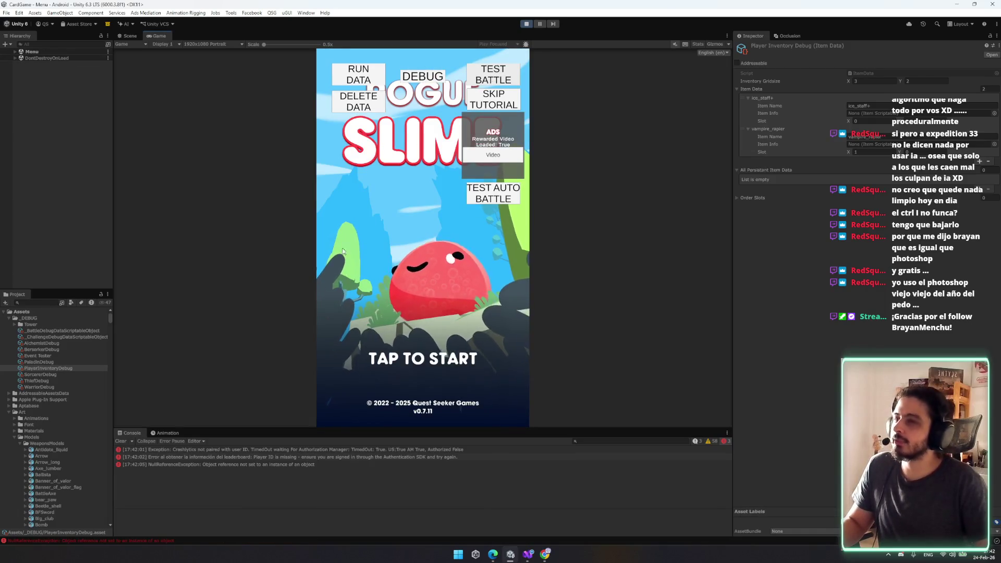
- Start the game, clear console errors, collect the daily reward and advance through the tutorial
left_click(437, 291)
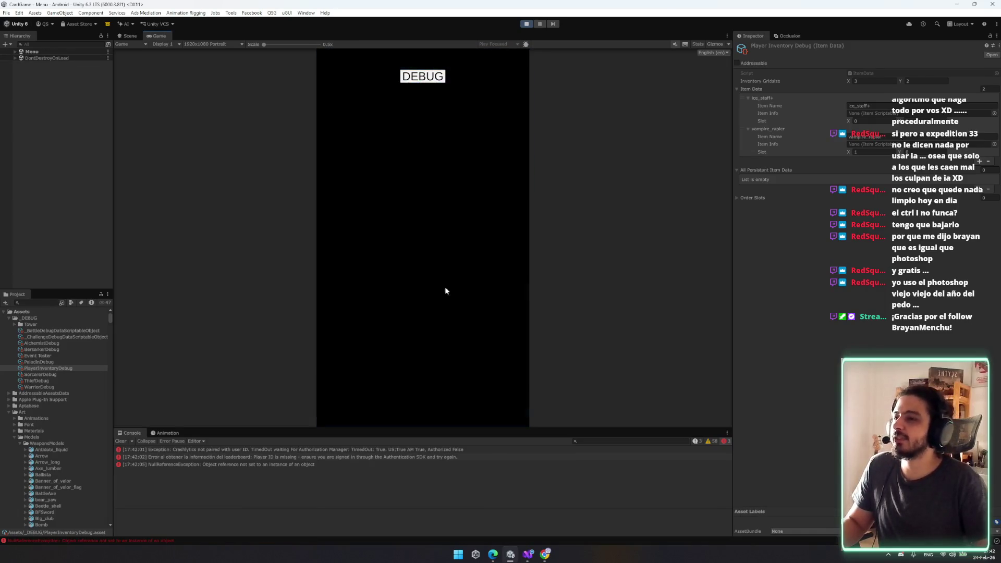
left_click(120, 441)
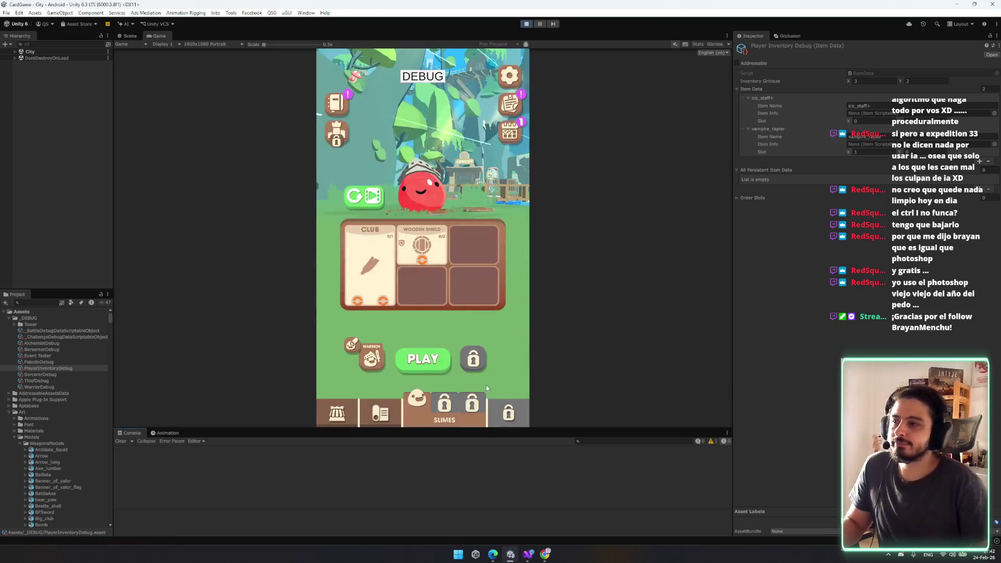
left_click(422, 368)
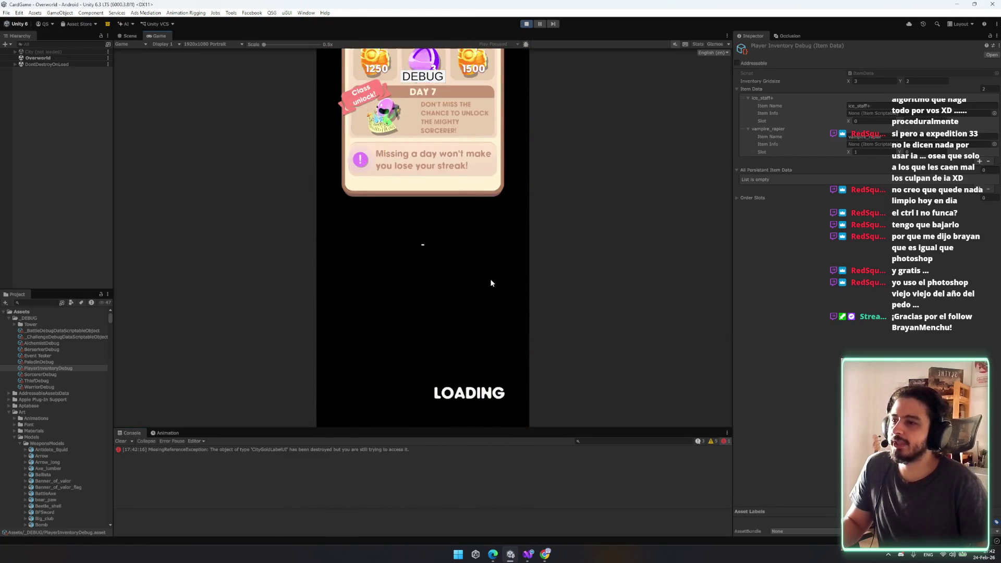
left_click(455, 308)
left_click(457, 329)
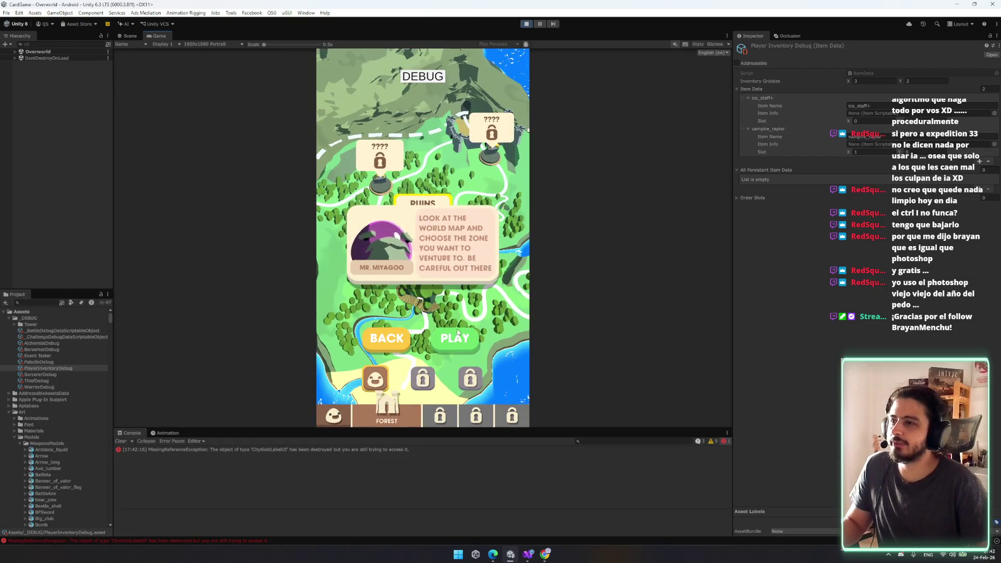
left_click(456, 337)
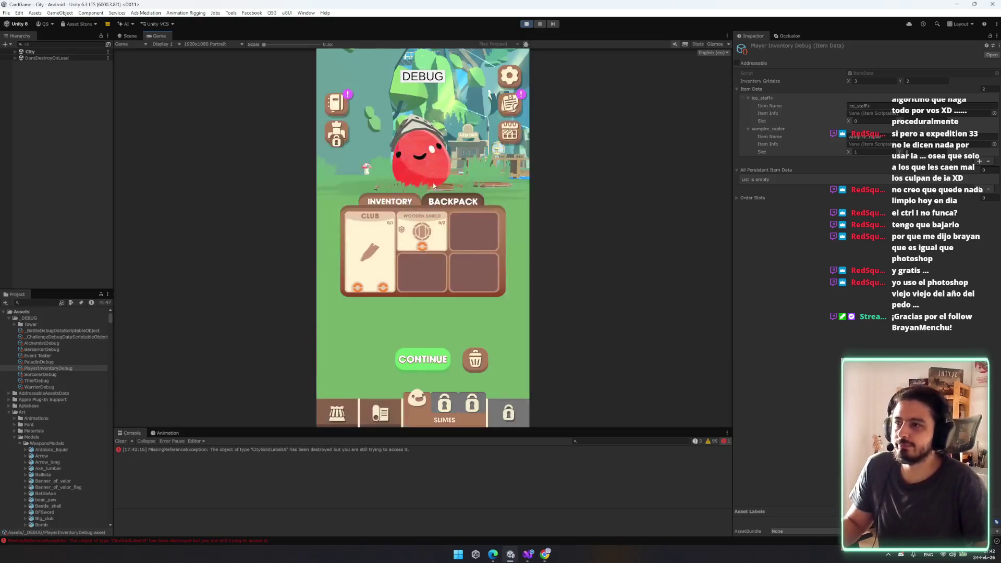
- Open the in-game Settings panel, exit and confirm back to the menu, then start a test battle
left_click(502, 77)
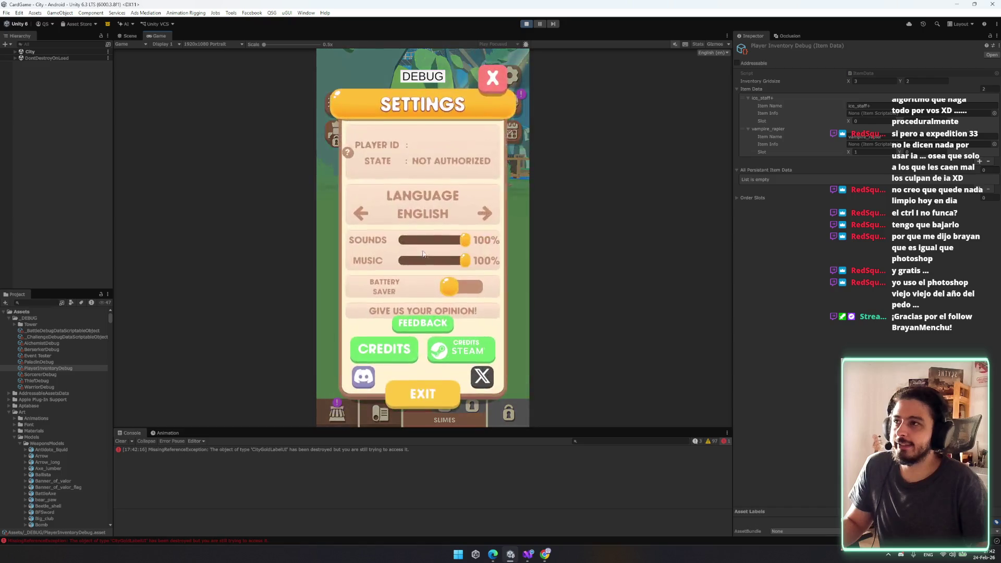
left_click(424, 409)
left_click(463, 262)
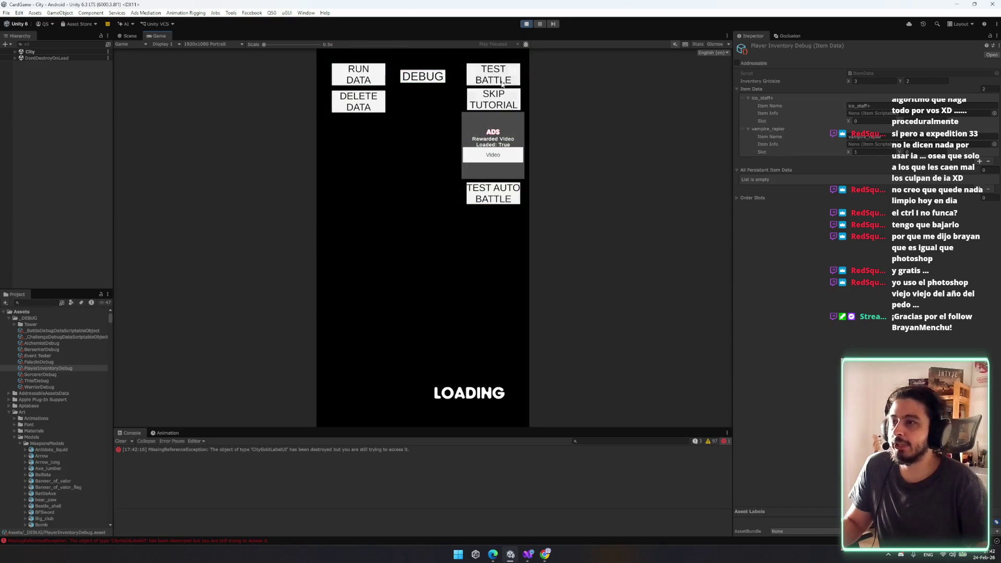
left_click(502, 77)
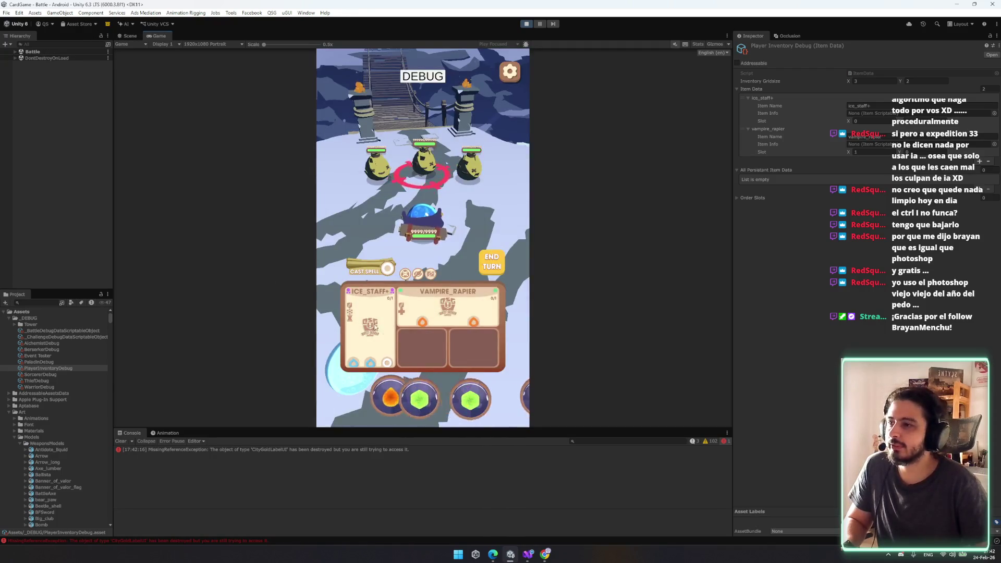
- Inspect the ICE_STAFF+ card, charge it with an energy orb, and dismiss the battle tips
left_click(369, 334)
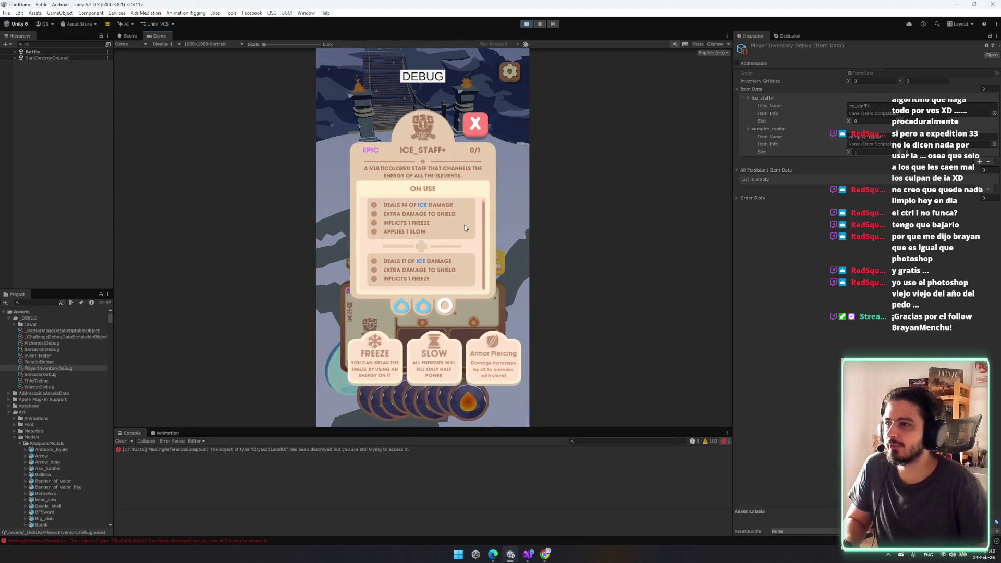
left_click(476, 156)
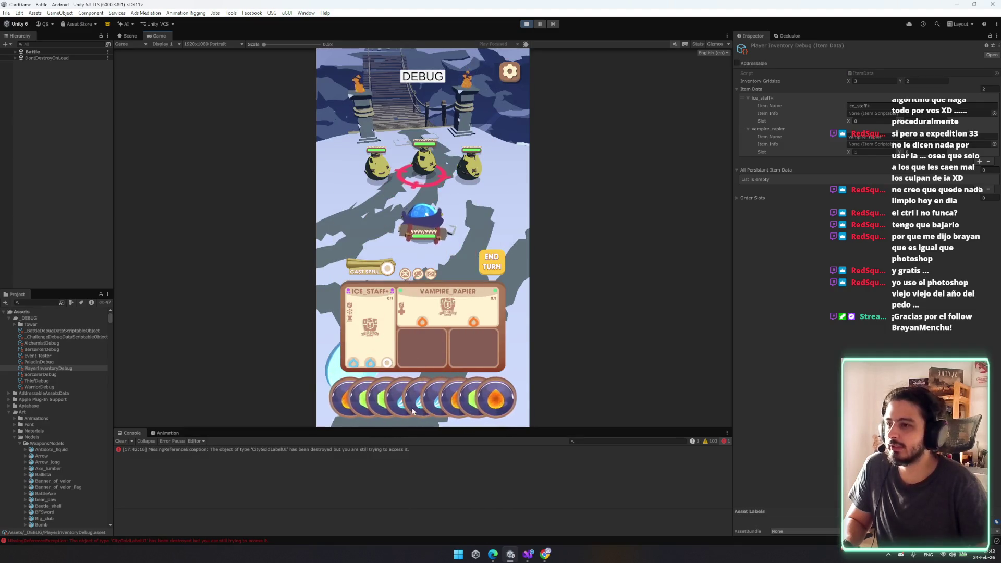
left_click_drag(395, 381, 371, 329)
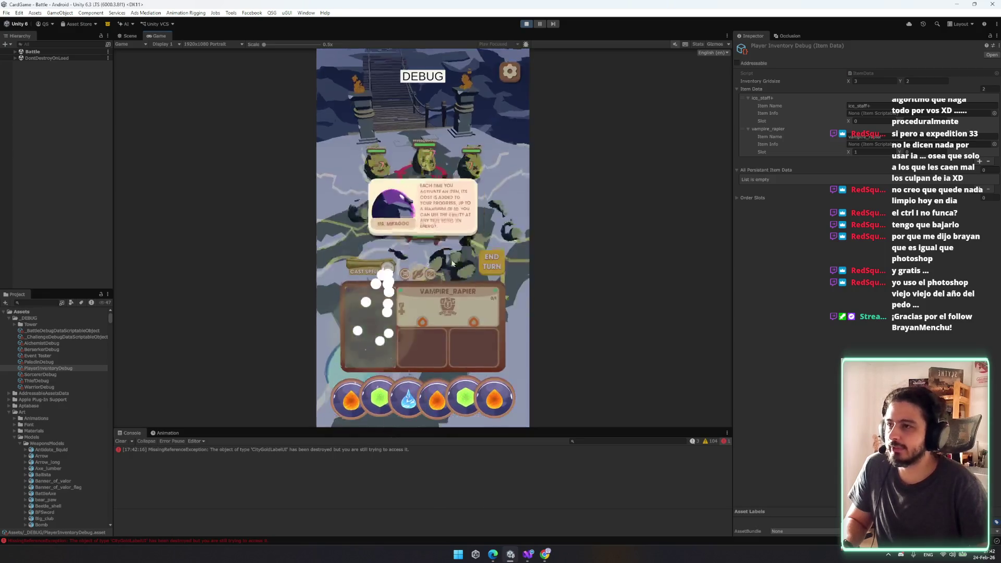
left_click(506, 204)
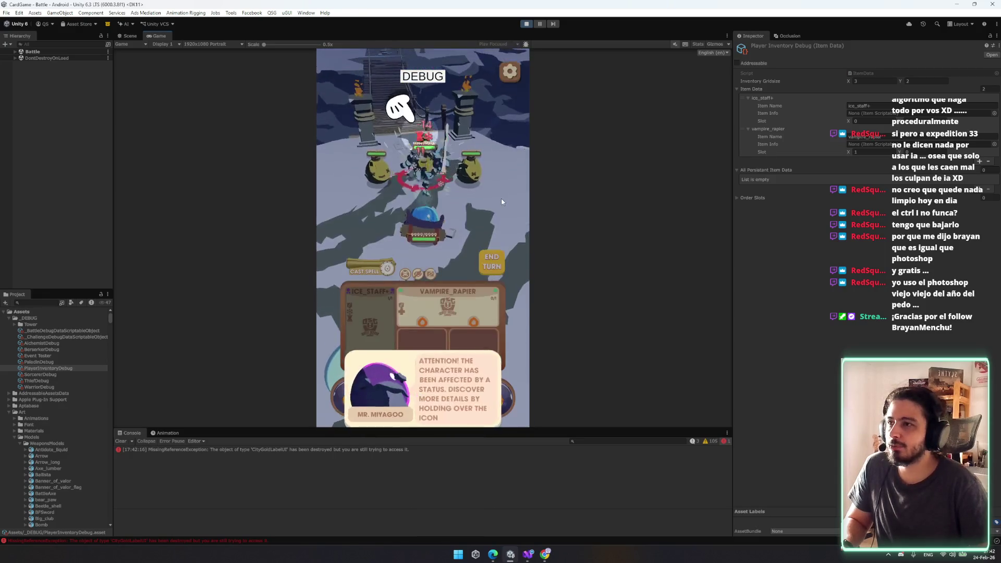
left_click(414, 122)
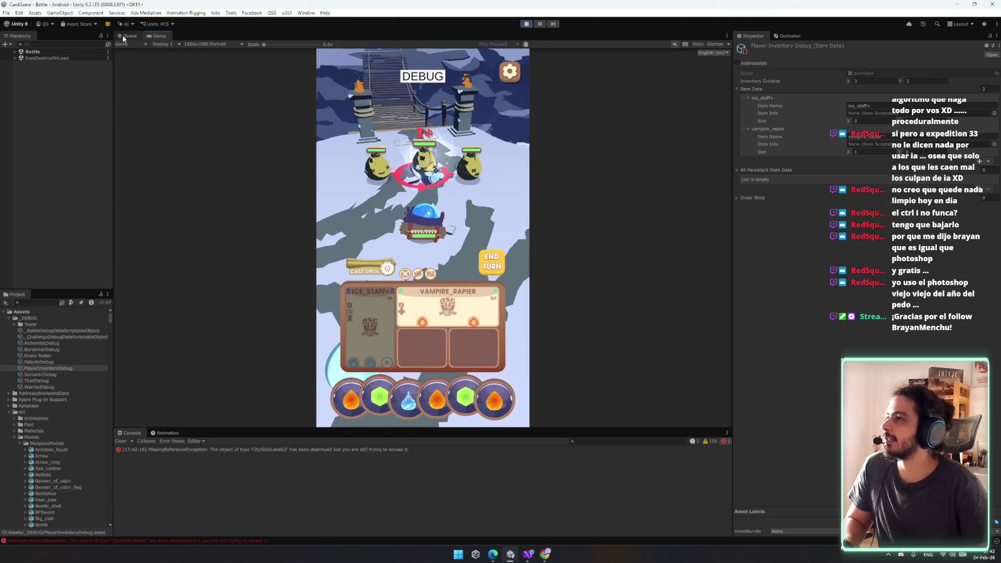
left_click(130, 36)
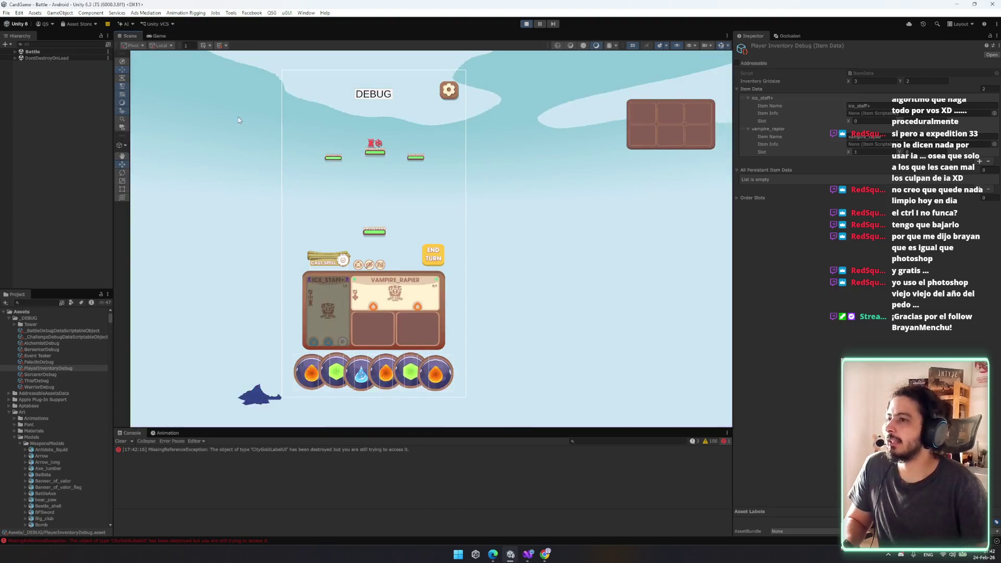
- Select and frame the EnemyModel-3 enemy in a 3D perspective Scene view
left_click(15, 52)
double_click(48, 77)
key("2")
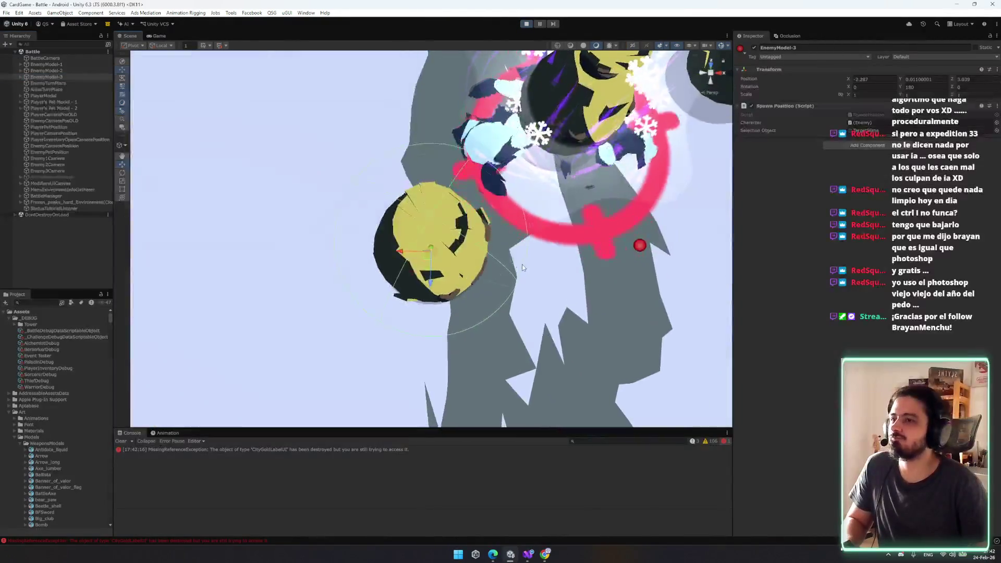
left_click(159, 35)
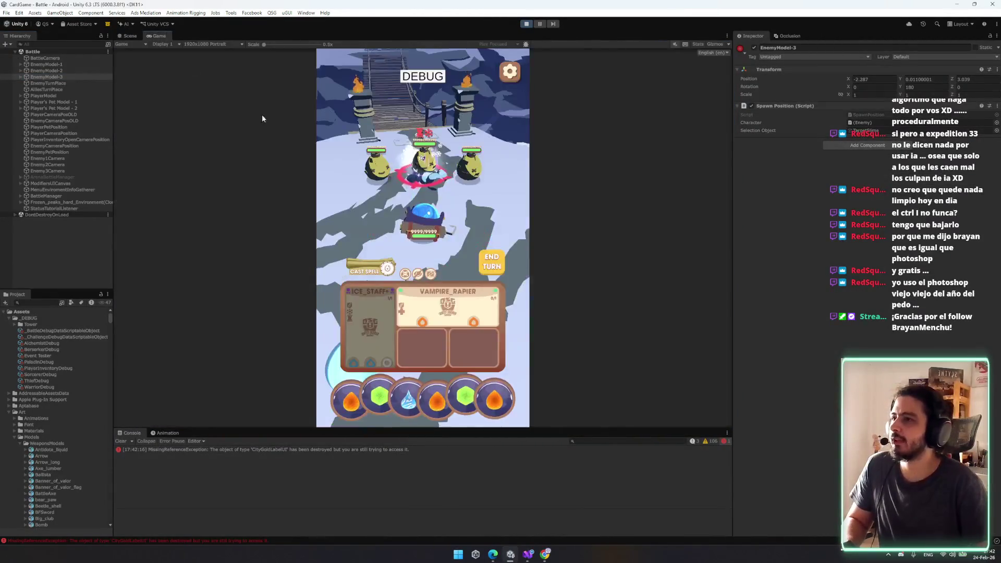
left_click(130, 36)
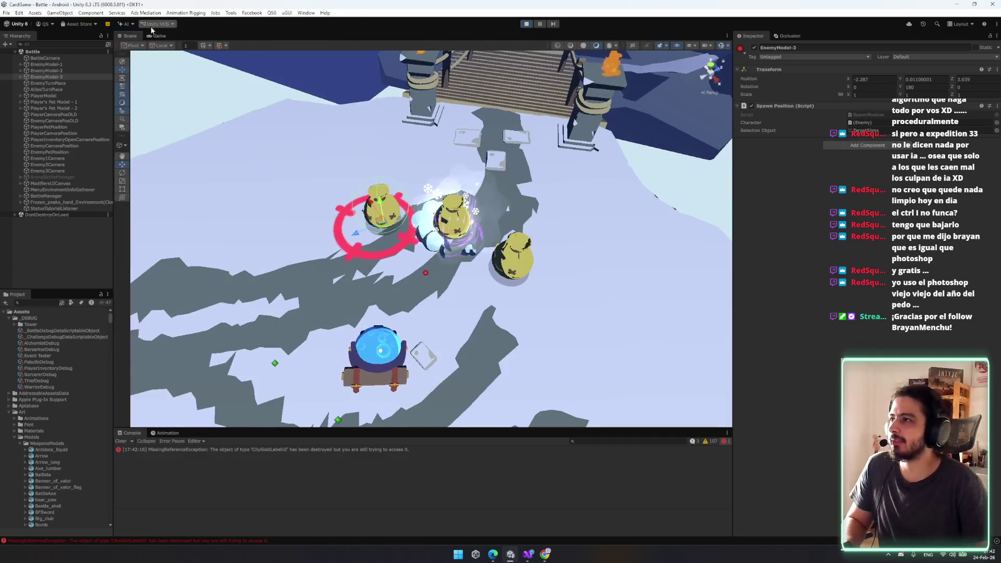
key("ctrl+2")
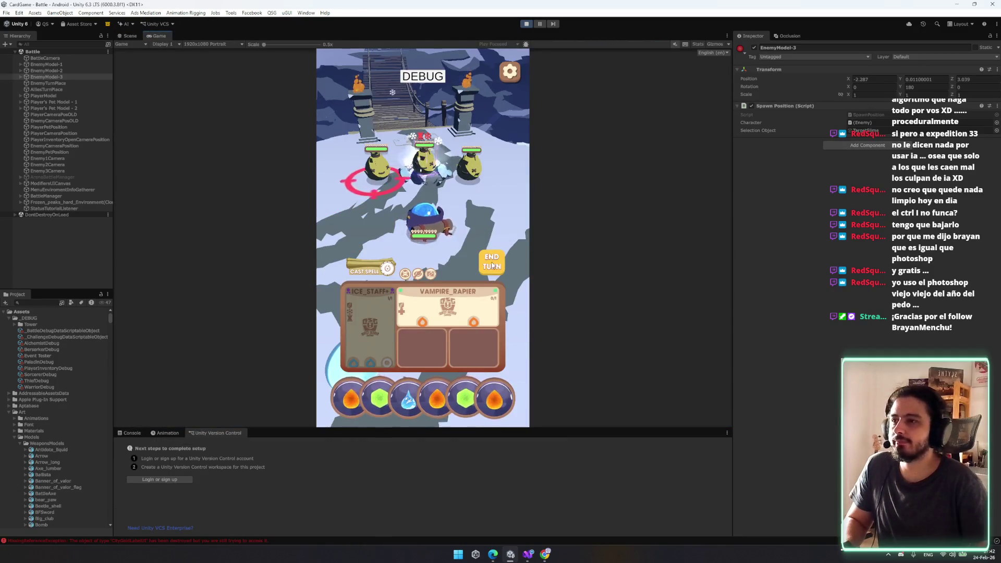
- End the battle turn despite leftover energy and check the logged errors
left_click(492, 262)
left_click(456, 311)
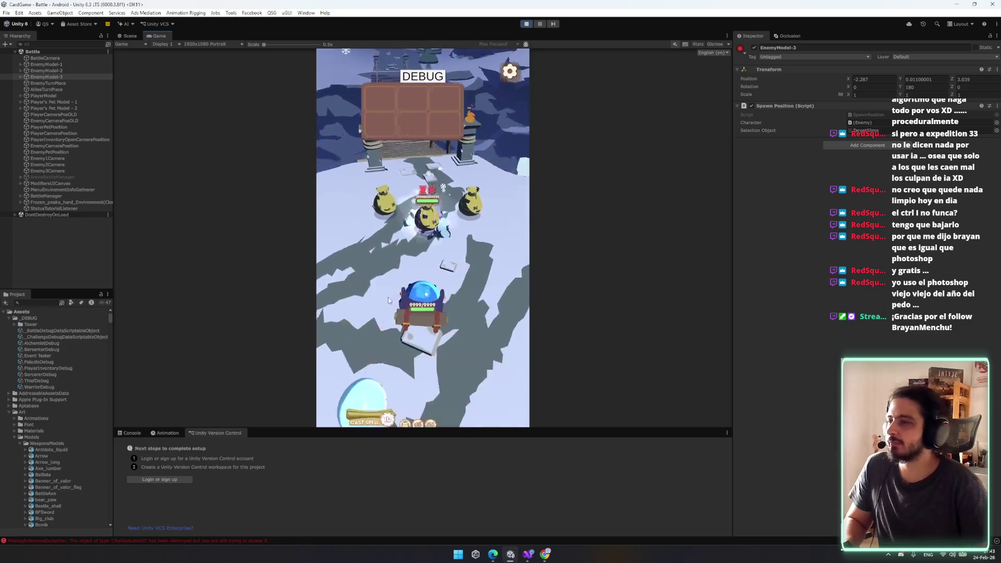
left_click(135, 433)
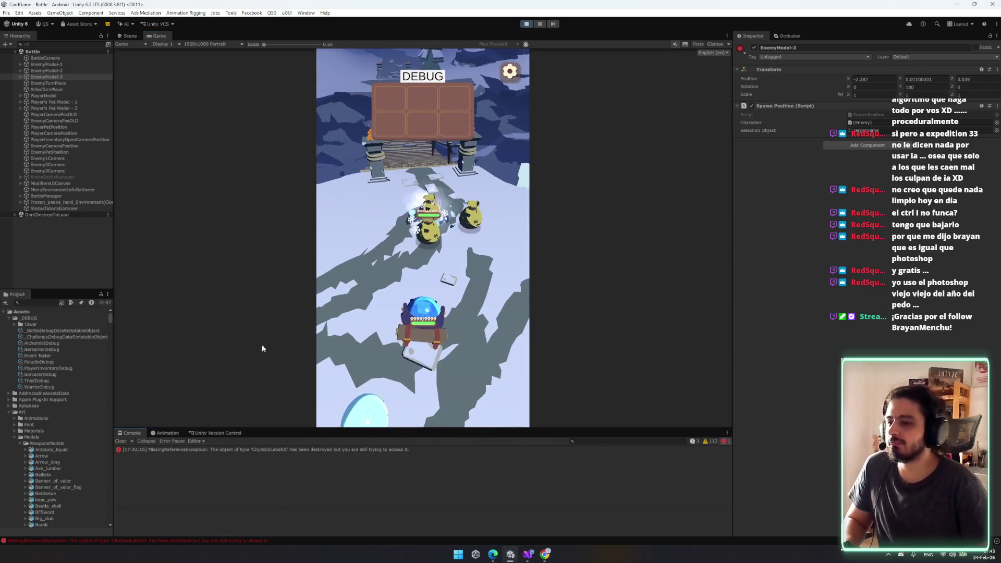
- Dock the Game view beside the Scene view and orbit the camera around the battlefield
left_click(126, 35)
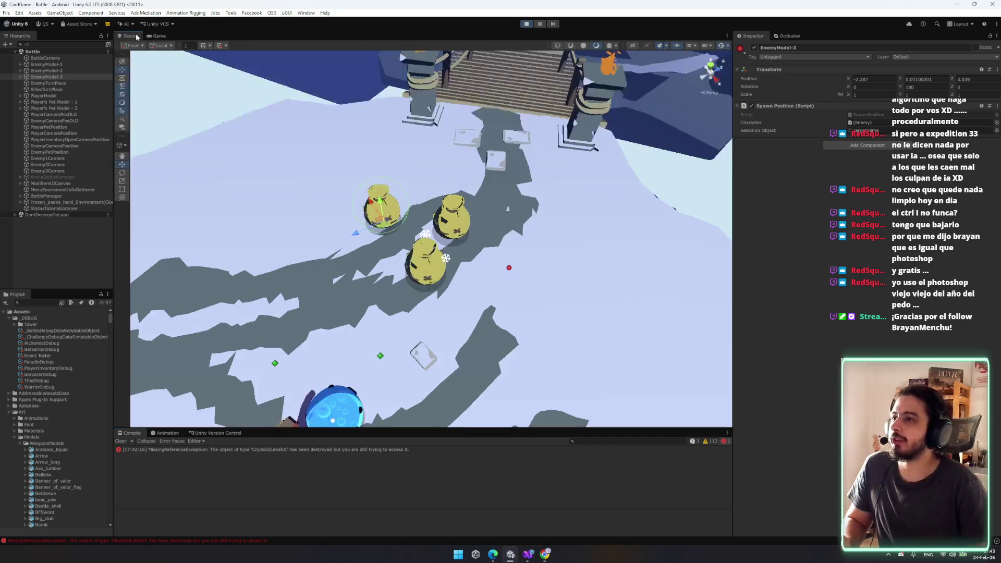
left_click(158, 37)
mouse_move(155, 38)
left_mouse_down()
mouse_move(199, 40)
mouse_move(540, 224)
mouse_move(664, 221)
left_mouse_up()
mouse_move(425, 187)
left_mouse_down()
mouse_move(516, 184)
mouse_move(590, 203)
left_mouse_up()
mouse_move(673, 391)
left_mouse_down()
mouse_move(583, 347)
mouse_move(580, 332)
left_mouse_up()
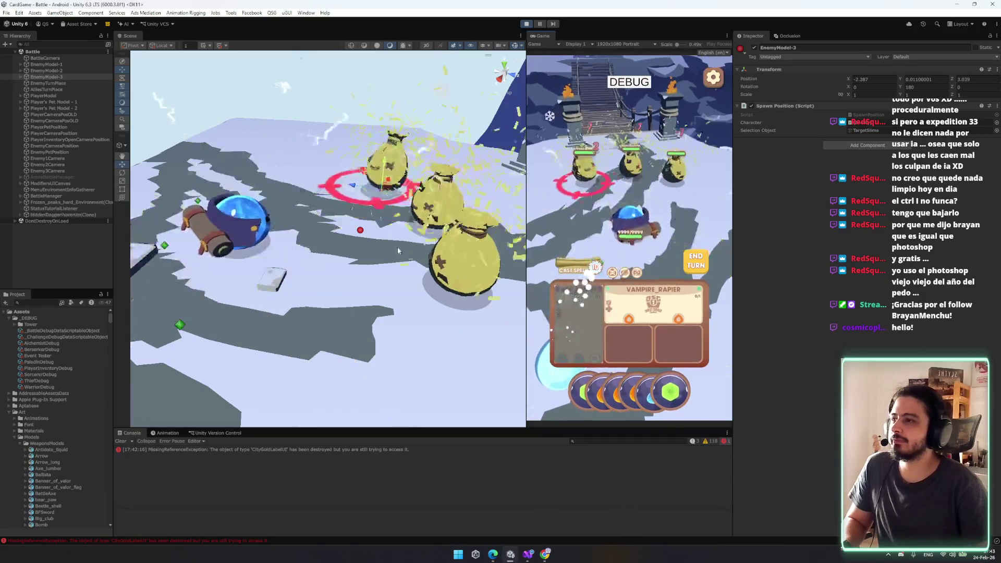
mouse_move(405, 224)
left_mouse_down()
mouse_move(420, 181)
mouse_move(438, 194)
mouse_move(520, 169)
mouse_move(553, 172)
left_mouse_up()
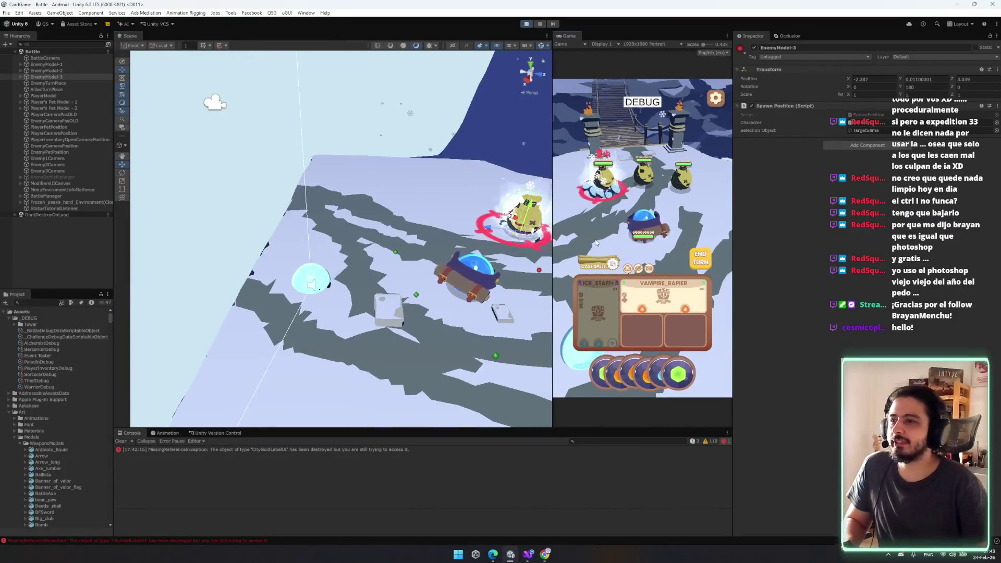
key("f")
- Play the Vampire Rapier card while widening the Game view and tilting the Scene camera
left_click(635, 305)
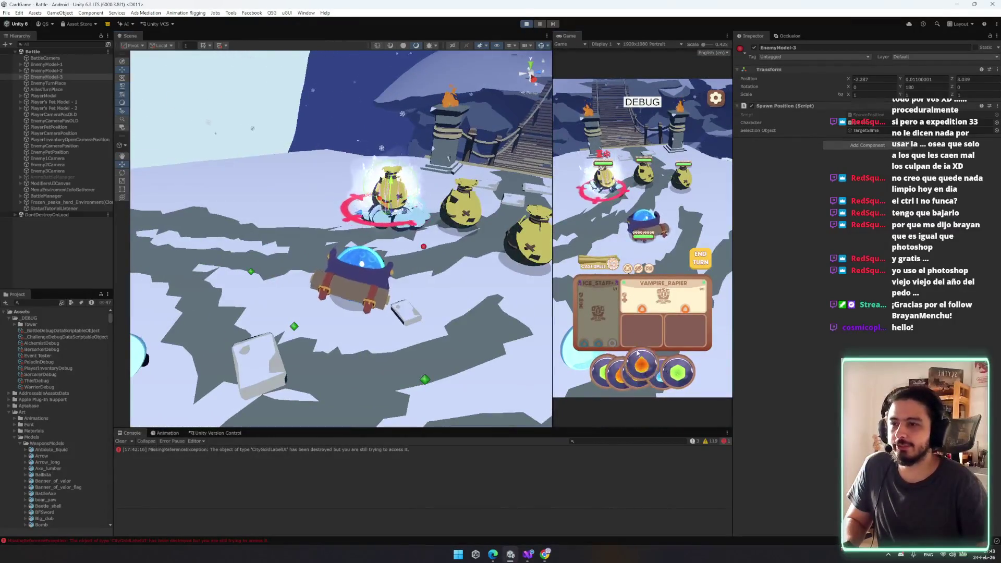
mouse_move(427, 229)
left_mouse_down()
mouse_move(455, 248)
mouse_move(418, 211)
left_mouse_up()
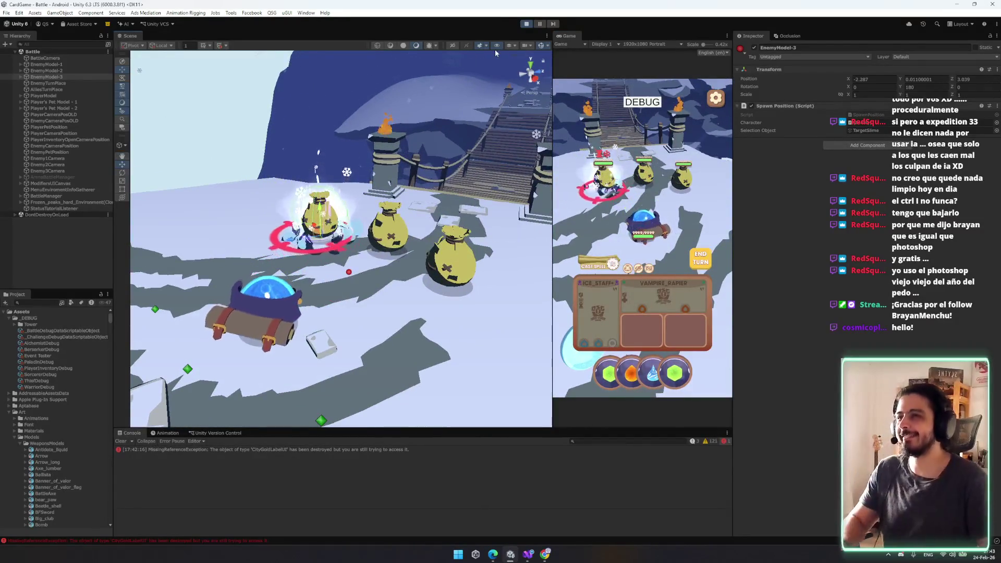
left_click_drag(553, 94, 512, 209)
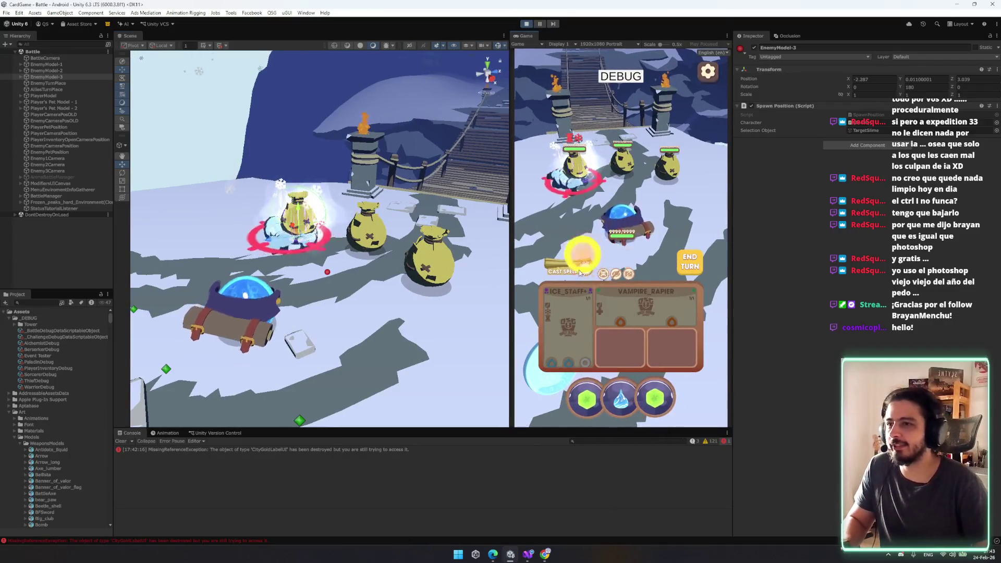
mouse_move(385, 281)
left_mouse_down()
mouse_move(372, 252)
mouse_move(349, 240)
left_mouse_up()
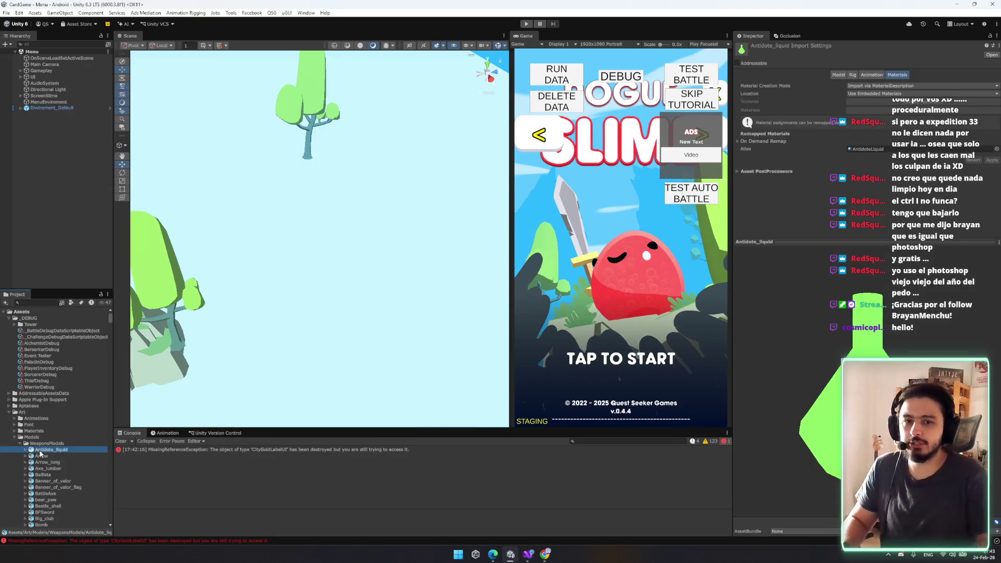
- Inspect the steam_white texture's import settings, then search the Project for 'settingpopu'
key("Left")
key("Left")
key("Left")
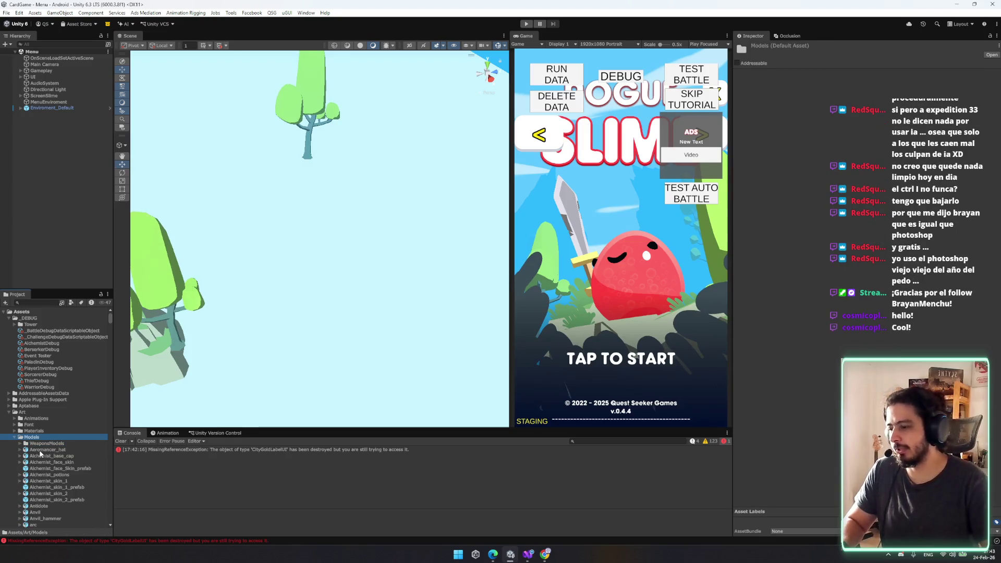
key("Left")
left_click(41, 475)
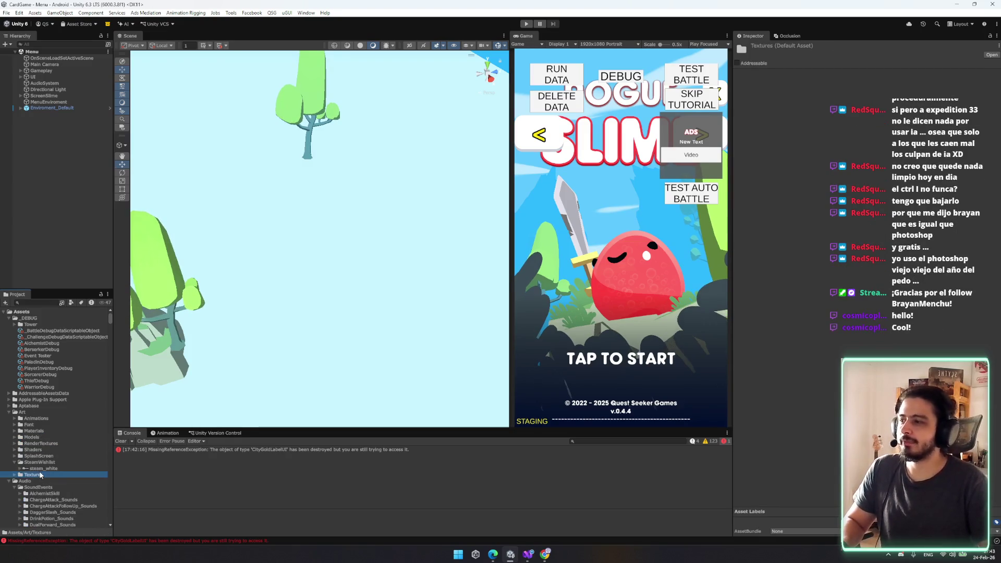
left_click(42, 468)
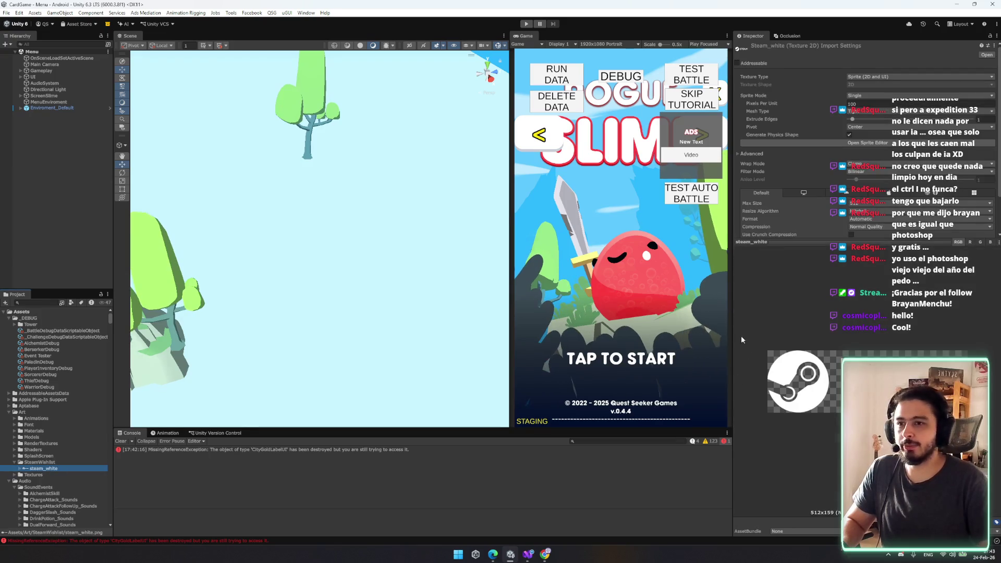
left_click_drag(737, 295, 725, 293)
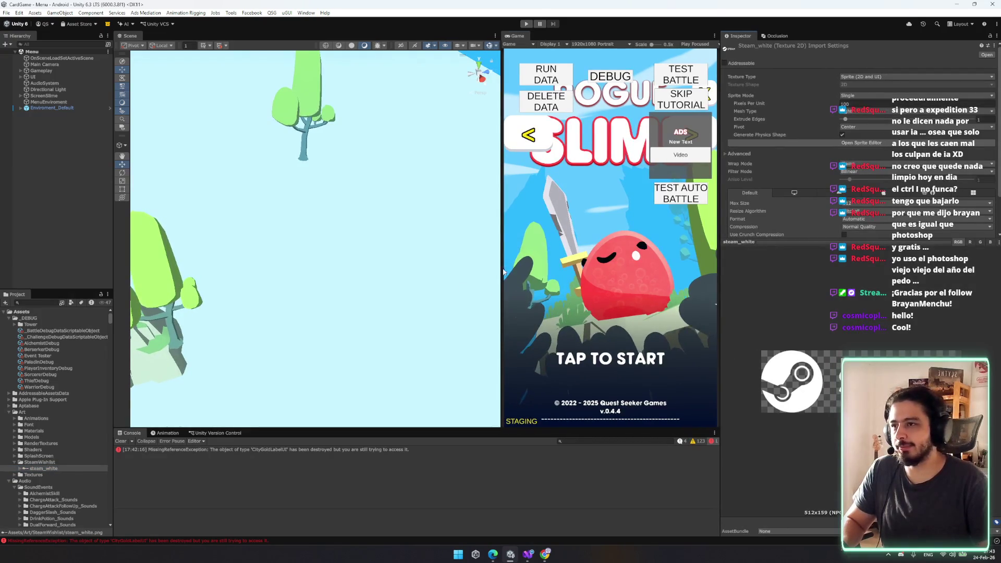
left_click_drag(503, 281, 503, 282)
left_click_drag(839, 238, 839, 346)
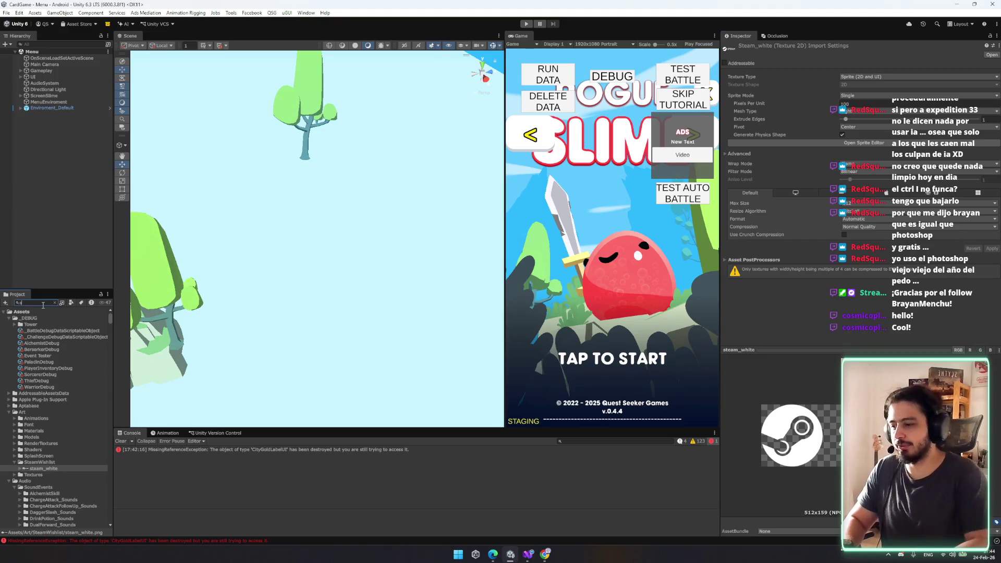
type("set")
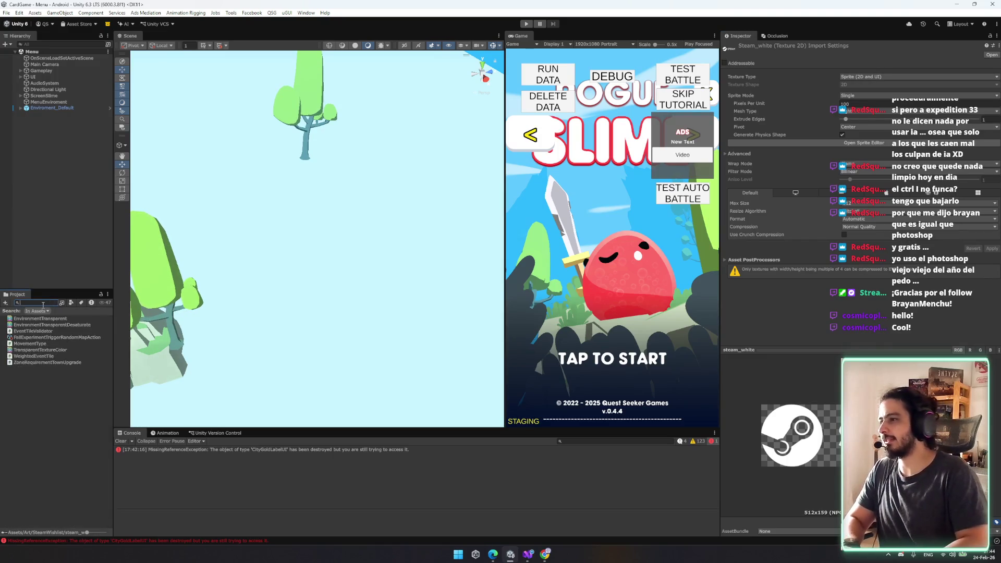
type("ting")
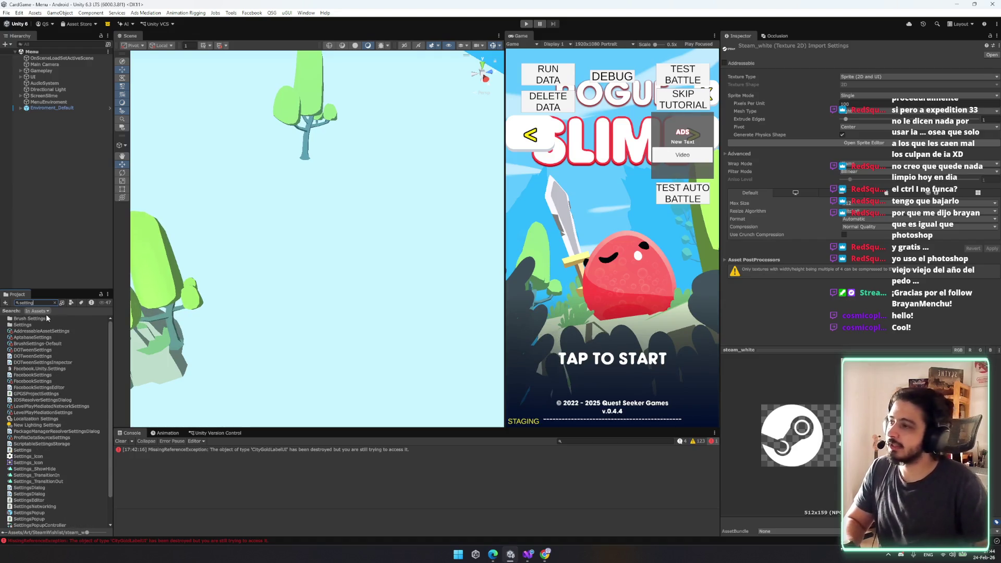
type("popup")
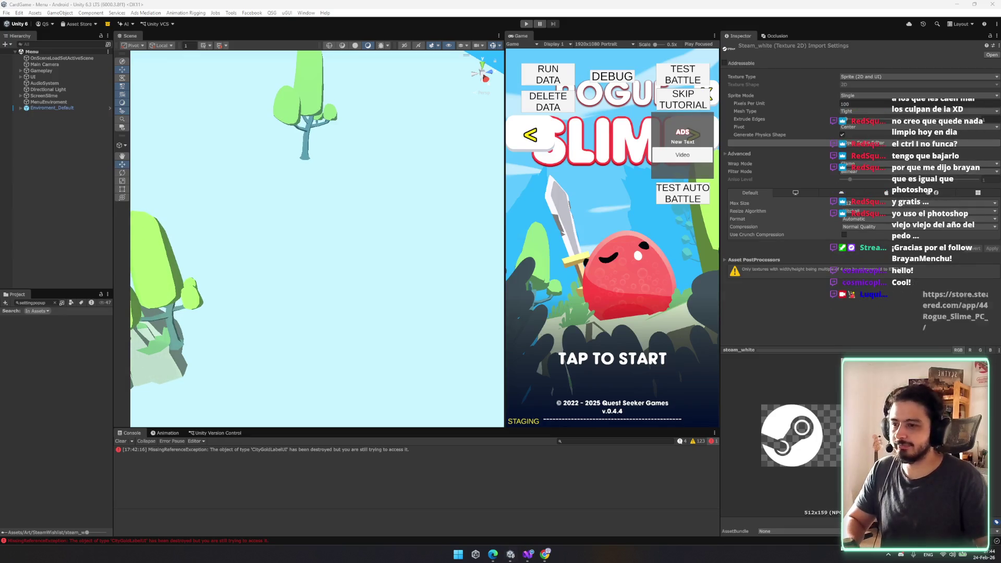
key("alt+Tab")
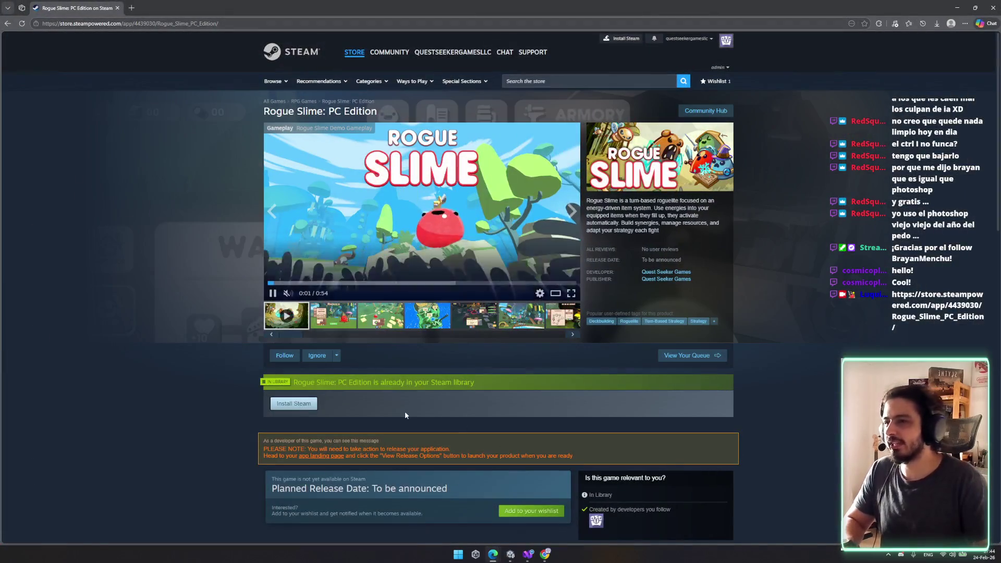
scroll(424, 330, "down", 3)
scroll(461, 398, "up", 3)
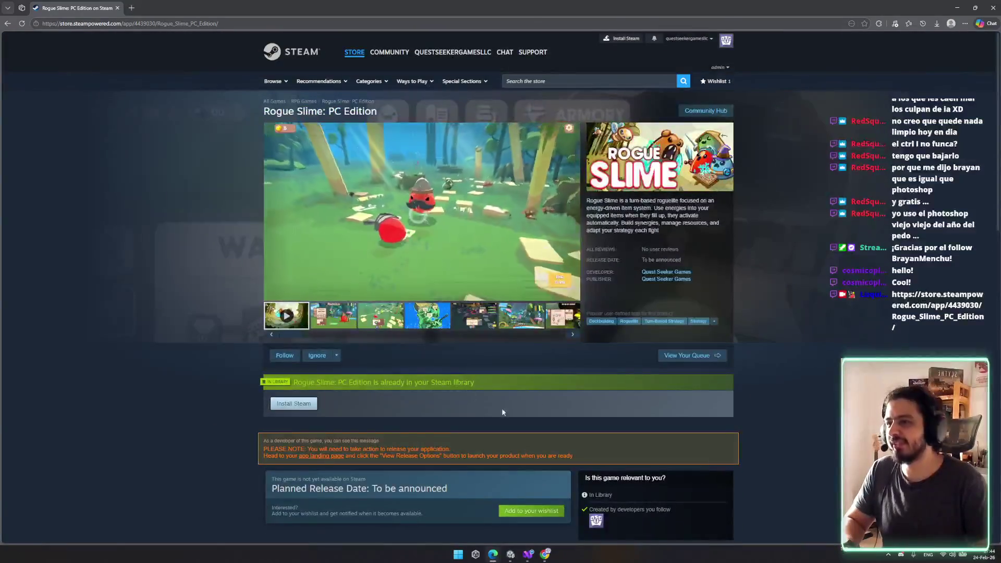
scroll(502, 408, "down", 1)
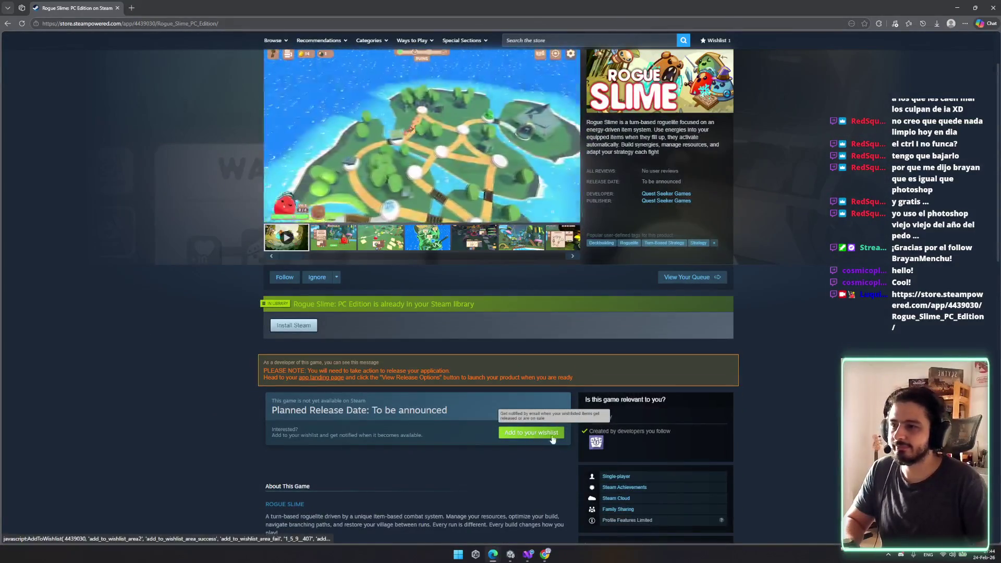
scroll(529, 476, "down", 4)
scroll(515, 476, "up", 5)
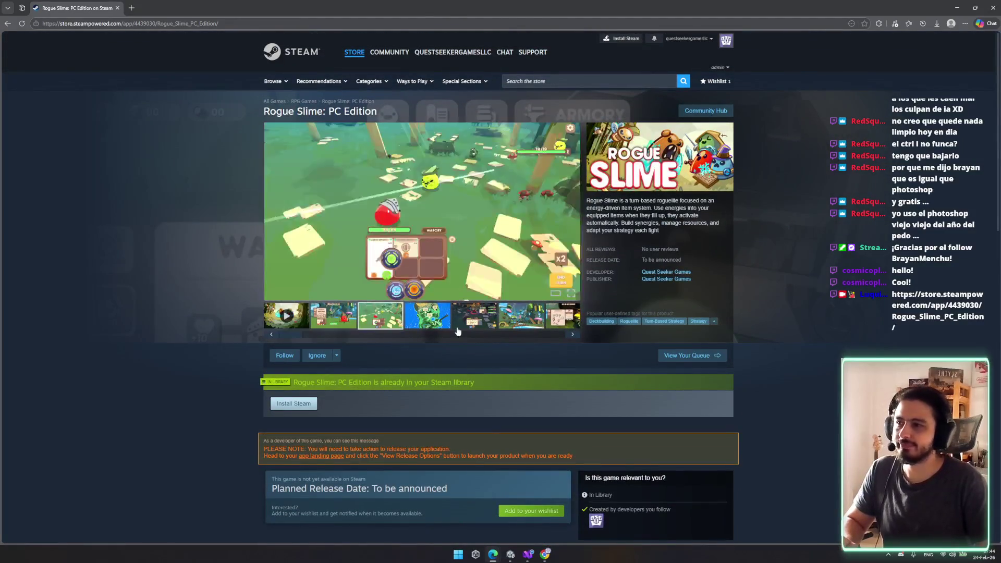
left_click(470, 318)
left_click(530, 320)
left_click(428, 316)
left_click(380, 316)
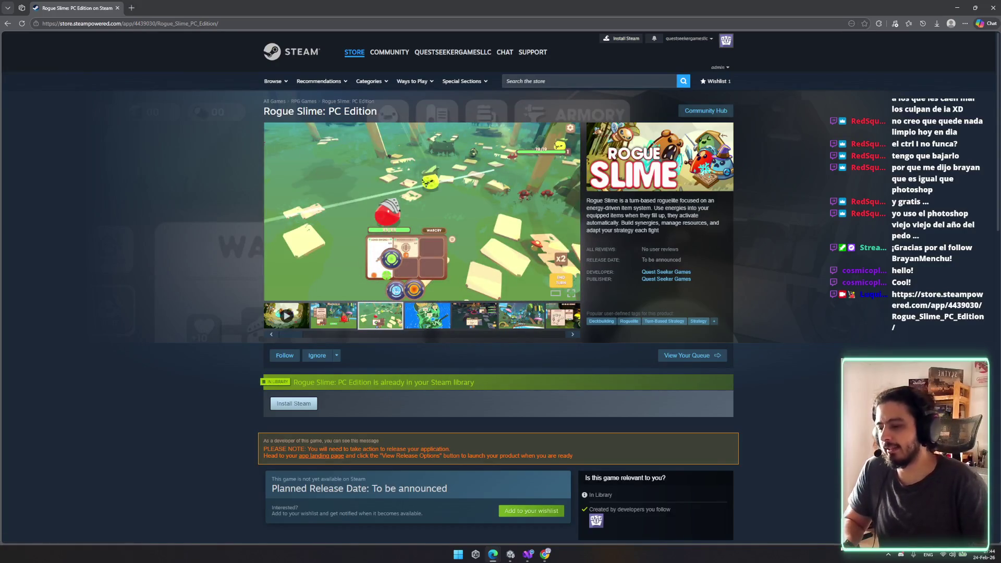
left_click(511, 554)
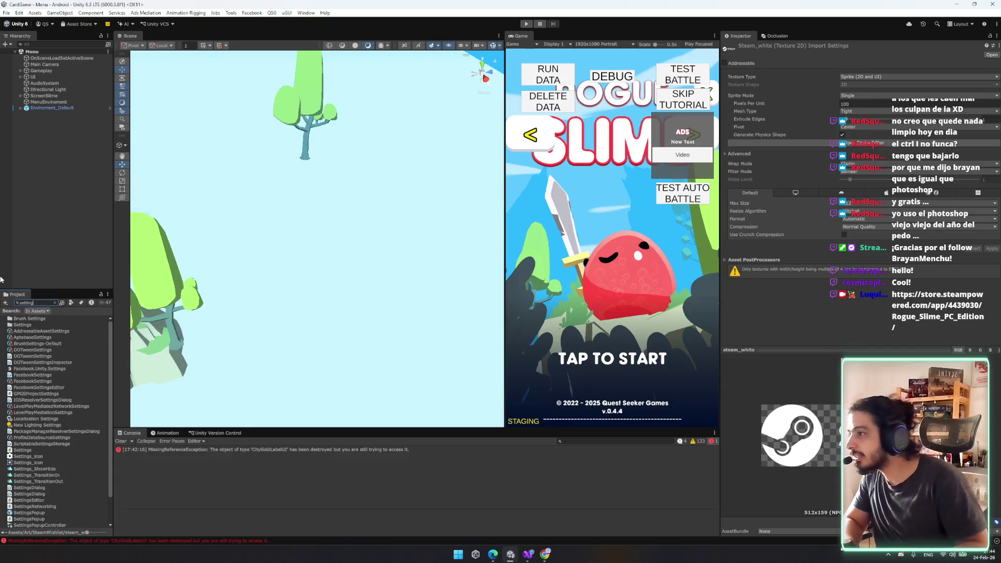
- Open the SettingsPopup prefab found through the Project search
type("spo")
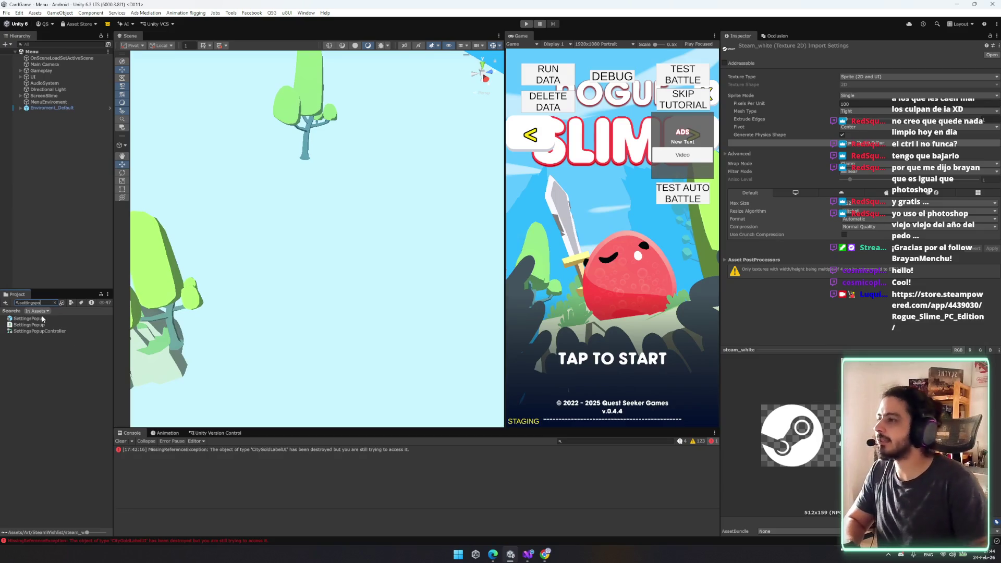
left_click(46, 319)
double_click(60, 317)
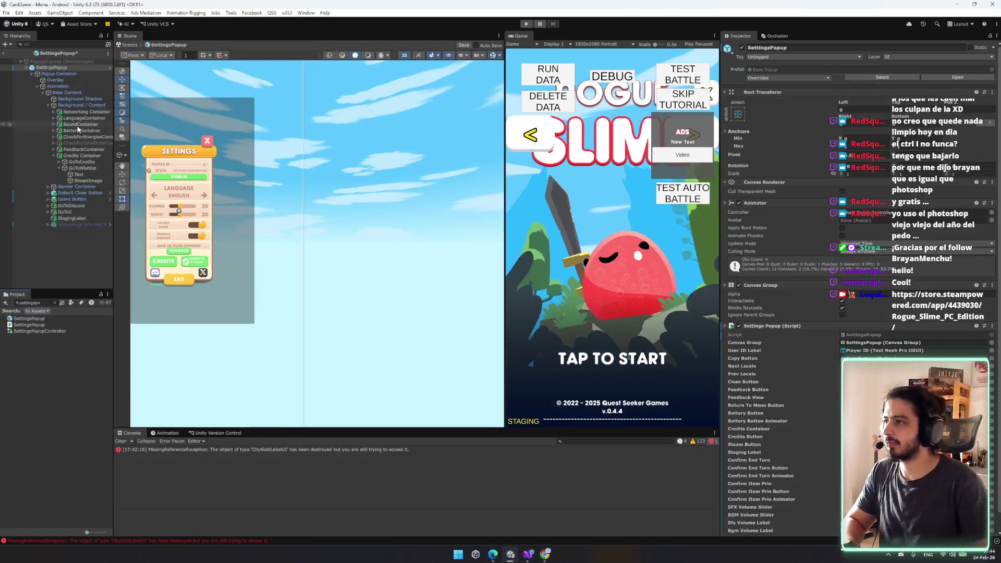
- Change the GoToWishlist button's Text from 'WISHLIST ON' to 'WISHLIST'
double_click(87, 180)
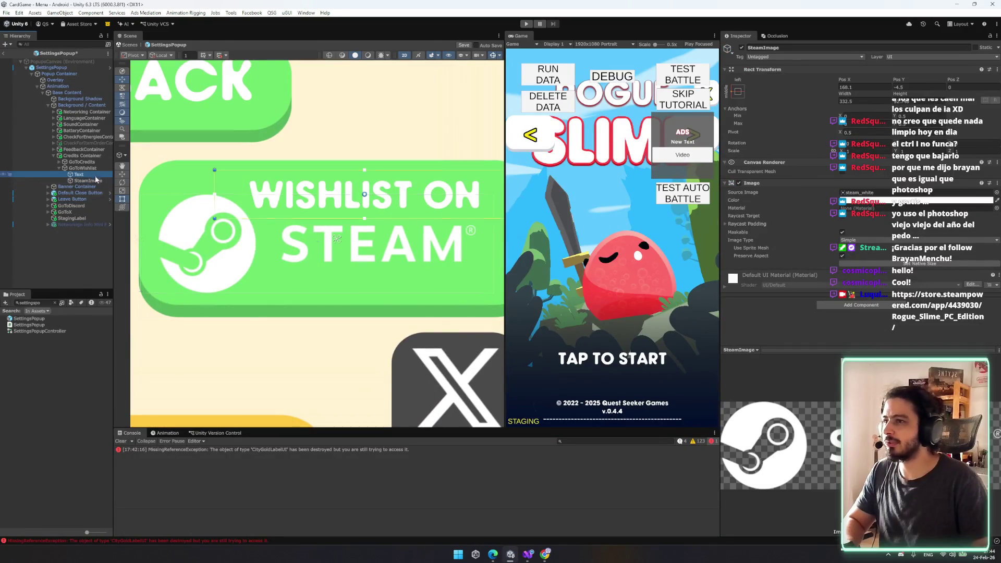
left_click(841, 217)
left_click(837, 211)
key("BackSpace")
key("BackSpace")
type("NWO!")
key("BackSpace")
key("BackSpace")
key("BackSpace")
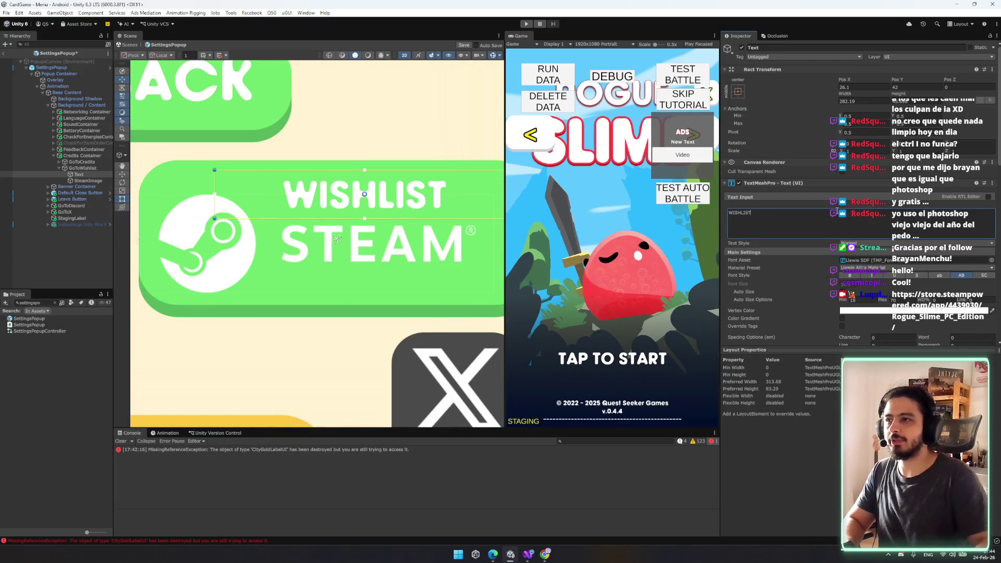
scroll(898, 220, "down", 8)
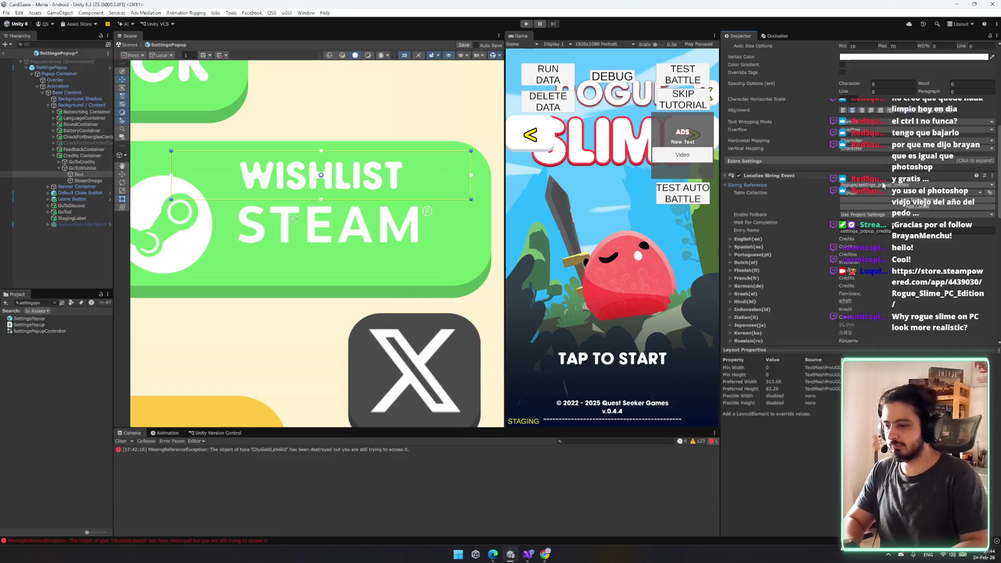
- Assign the Buttons table's button_wishlist entry to the wishlist label, found by searching 'wishlis'
left_click(884, 185)
type("wishlish")
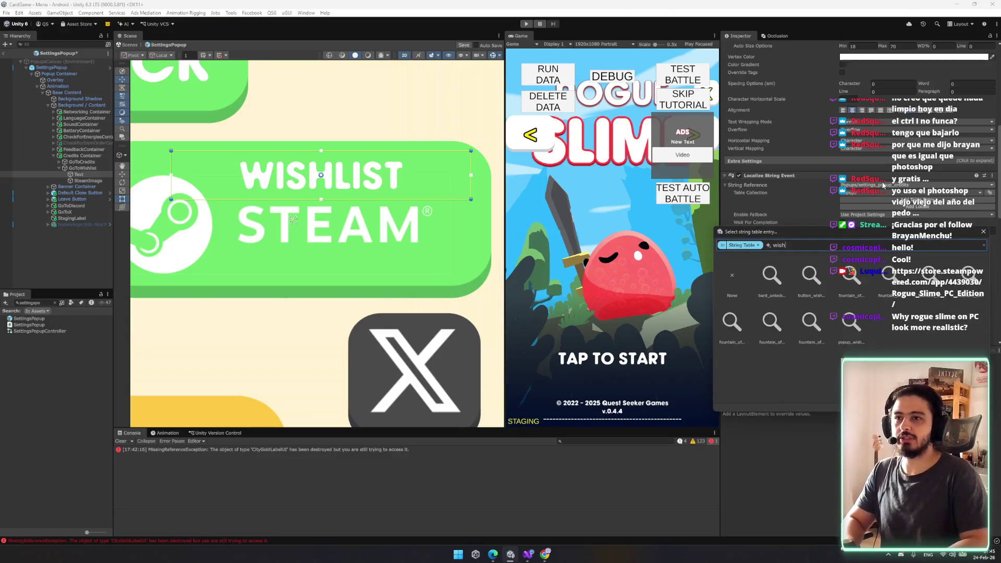
key("BackSpace")
key("BackSpace")
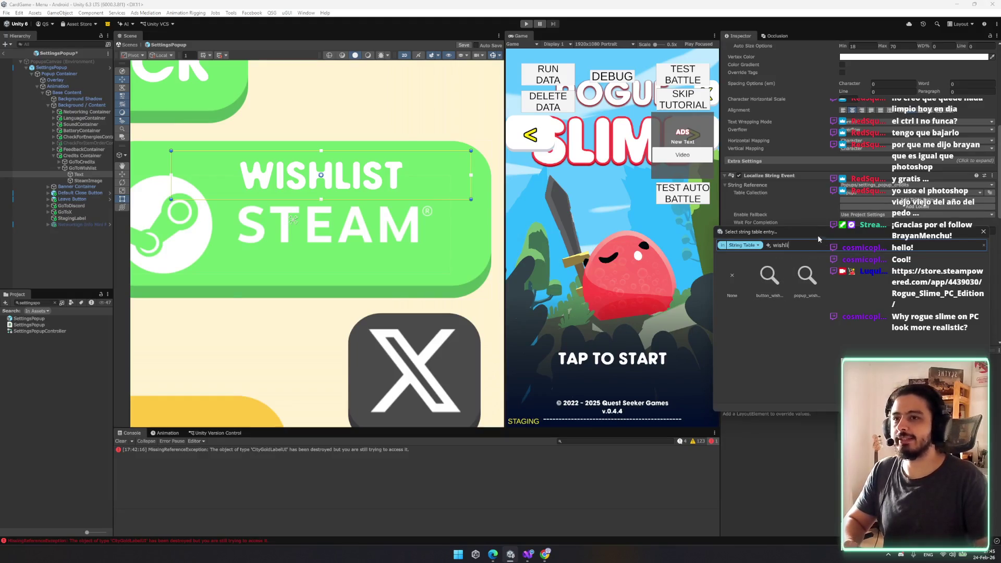
double_click(673, 279)
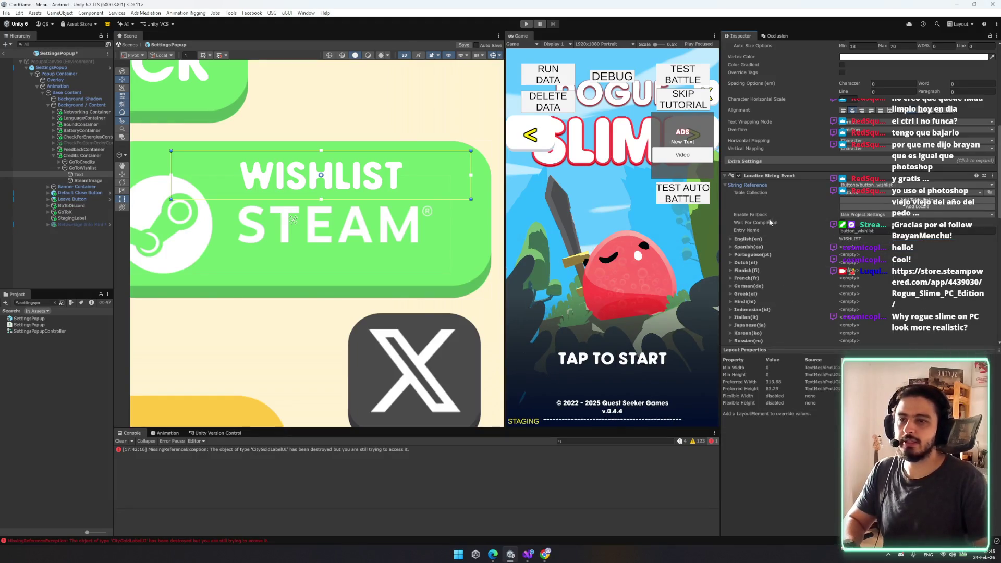
scroll(438, 252, "down", 8)
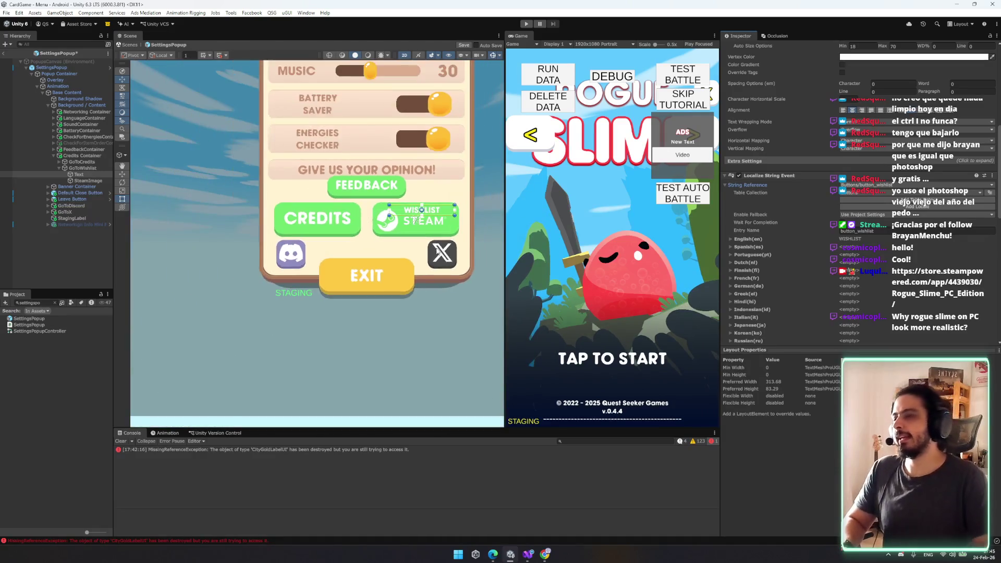
left_click_drag(488, 356, 455, 405)
- Close the Steamworks wishlist reports page and bring up the Rogue Slime store page
left_click(547, 558)
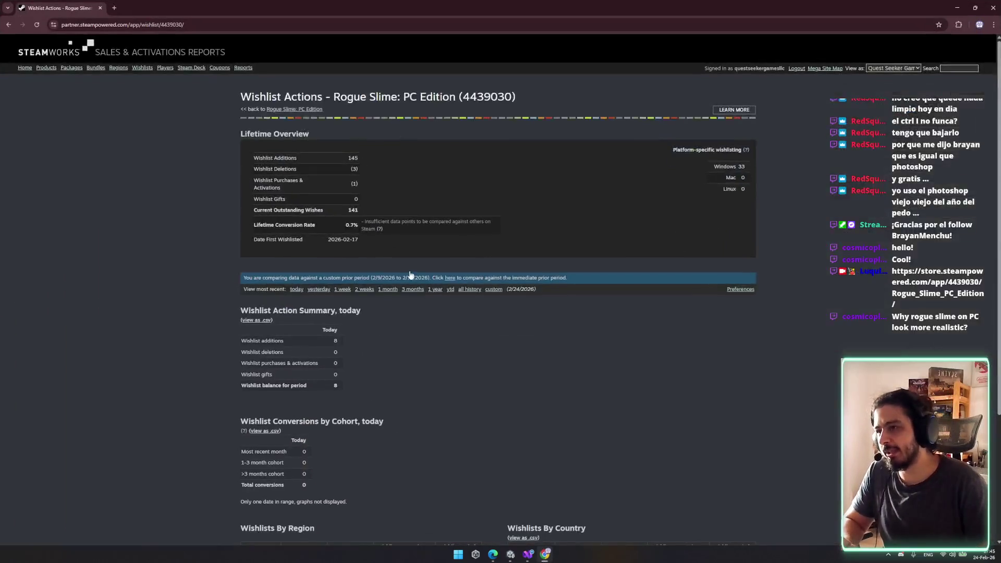
key("ctrl+w")
mouse_move(501, 557)
left_click(544, 529)
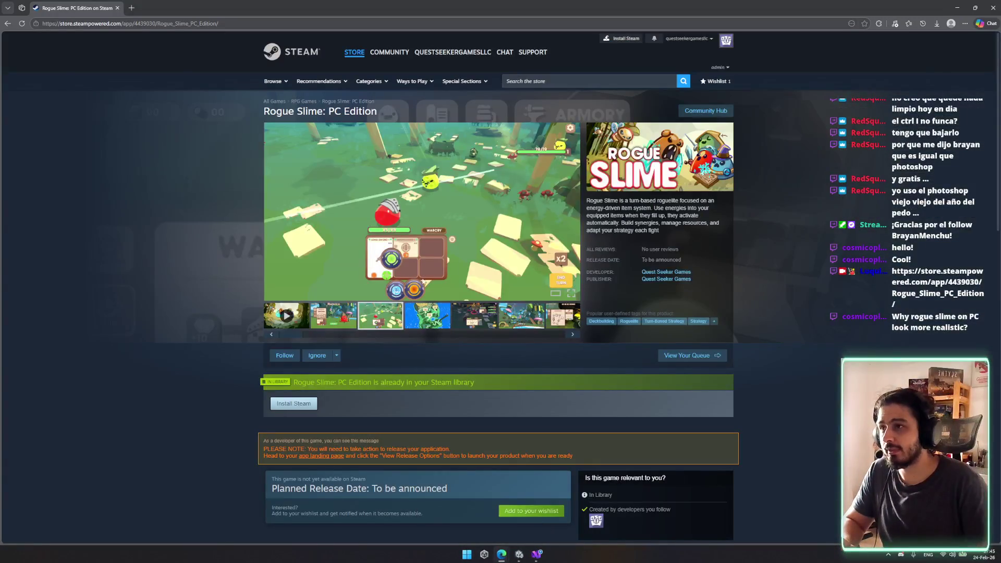
- Browse the Rogue Slime screenshots full size, through the village and island map shots
left_click(472, 230)
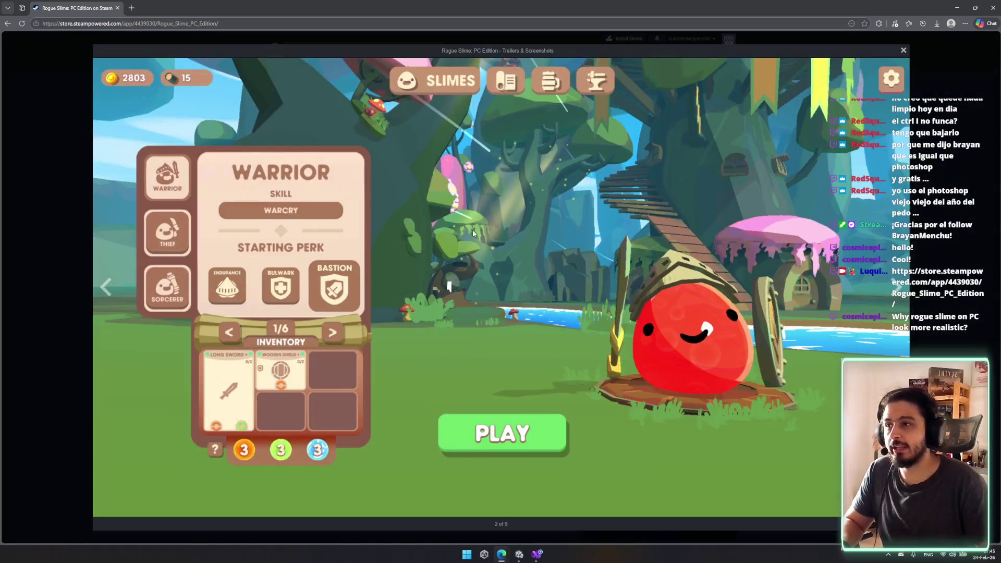
left_click(471, 230)
left_click(472, 230)
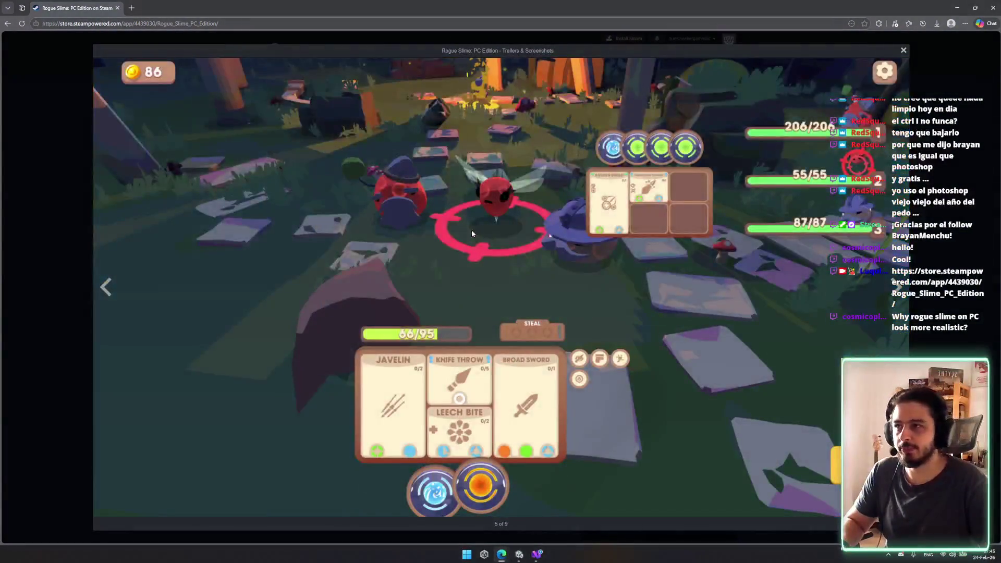
left_click(417, 101)
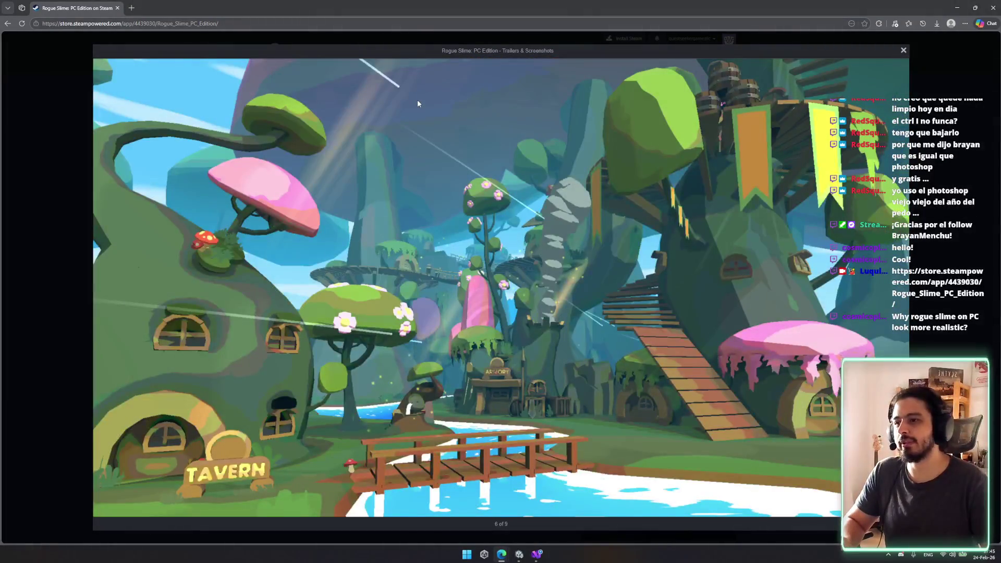
left_click(417, 104)
left_click(417, 104)
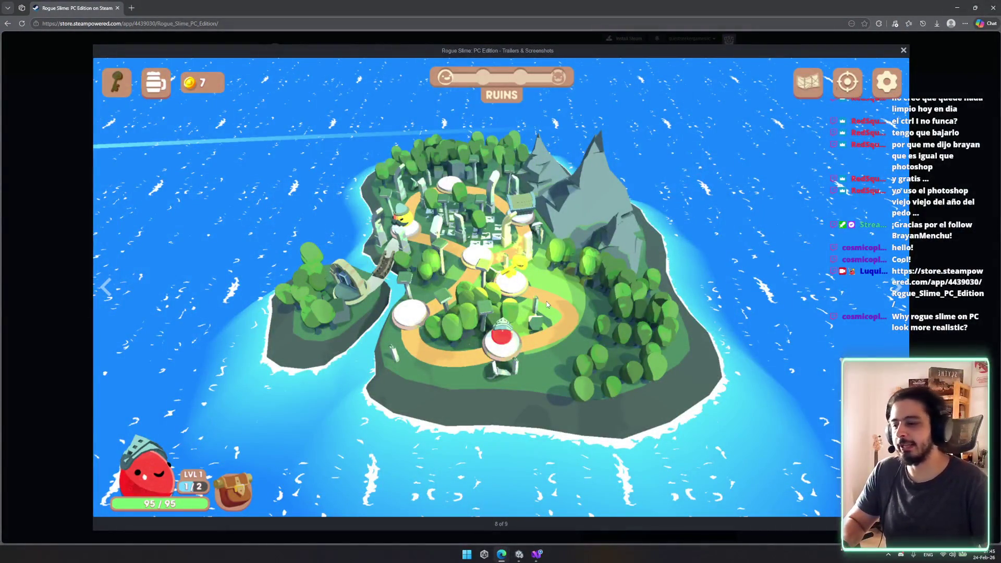
key("Escape")
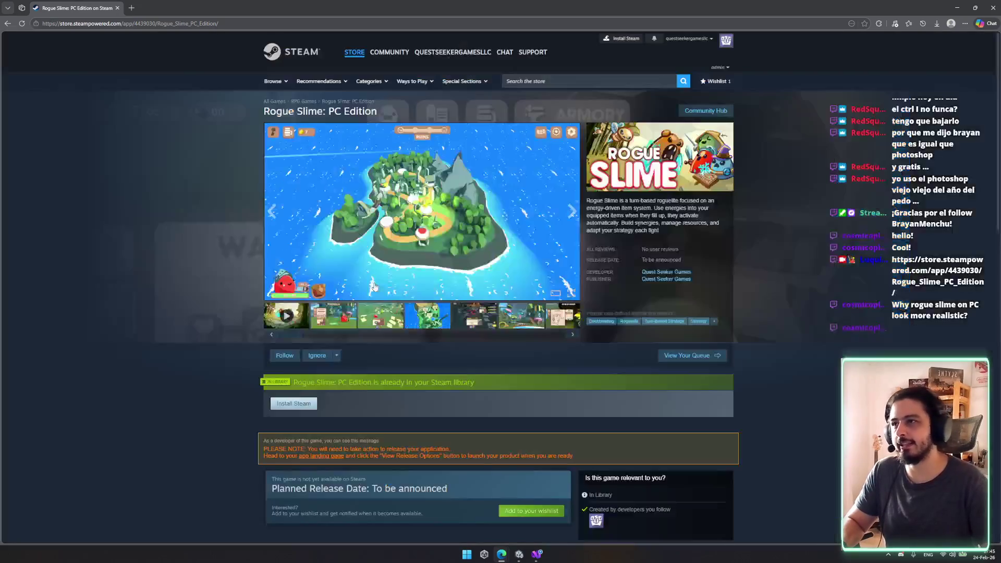
- View the battle screenshot full size and step through to the warrior skill tree screenshot
left_click(475, 313)
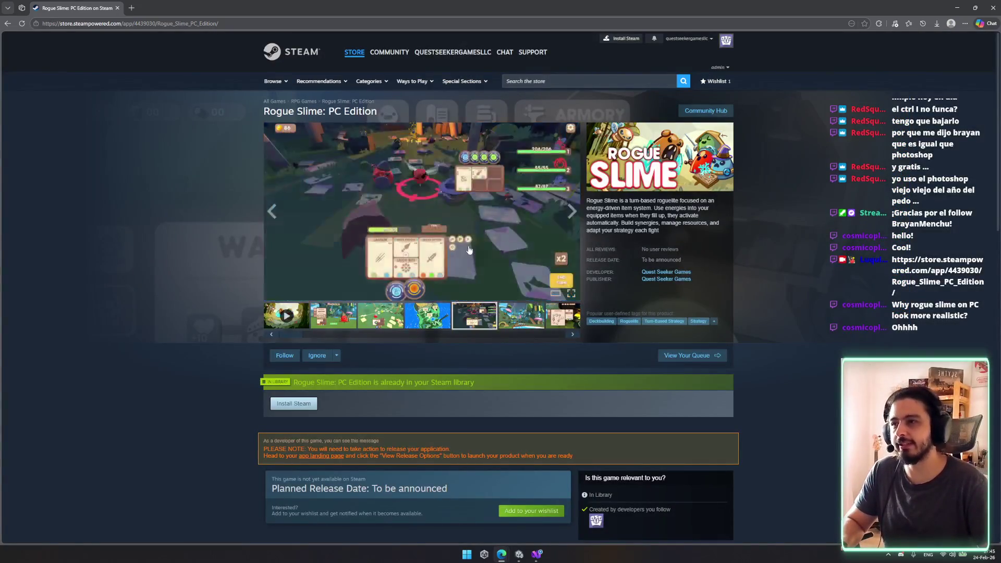
left_click(469, 249)
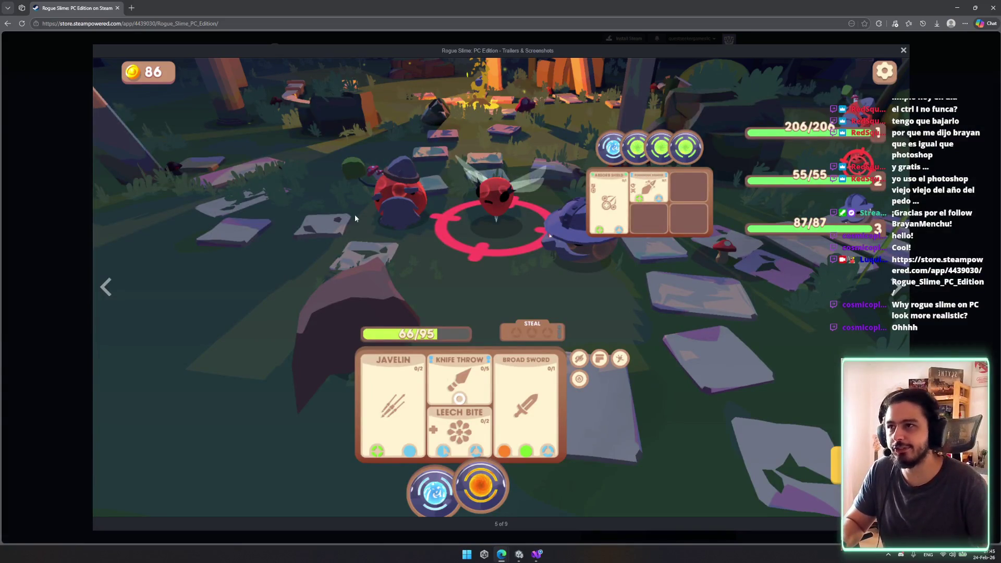
key("Left")
key("Left")
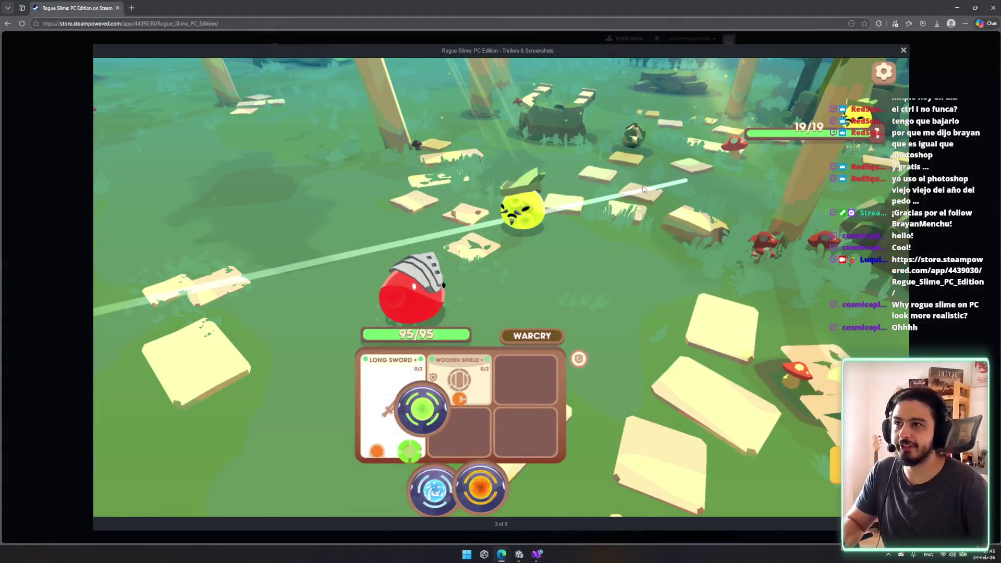
key("Left")
key("Right")
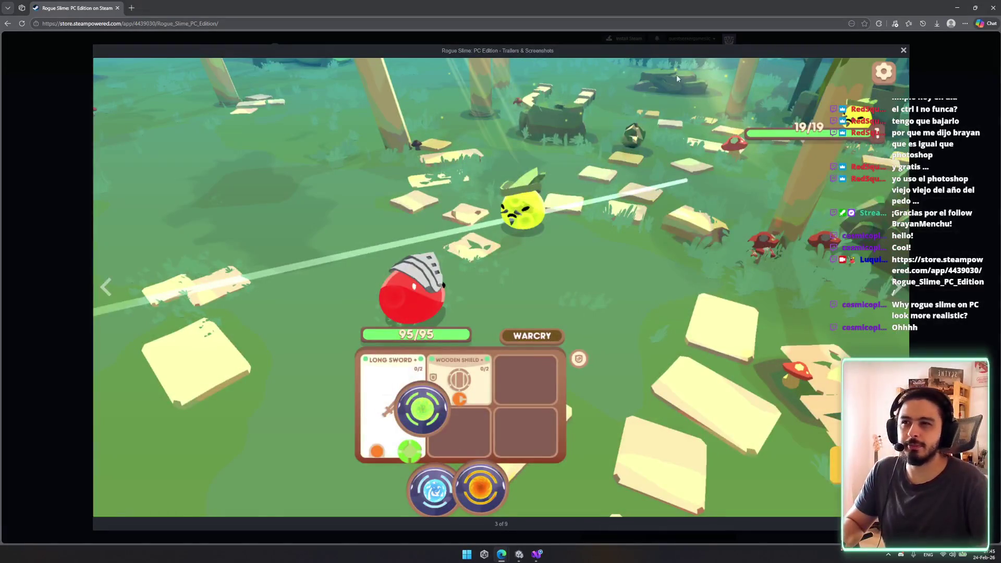
key("Right")
key("Right")
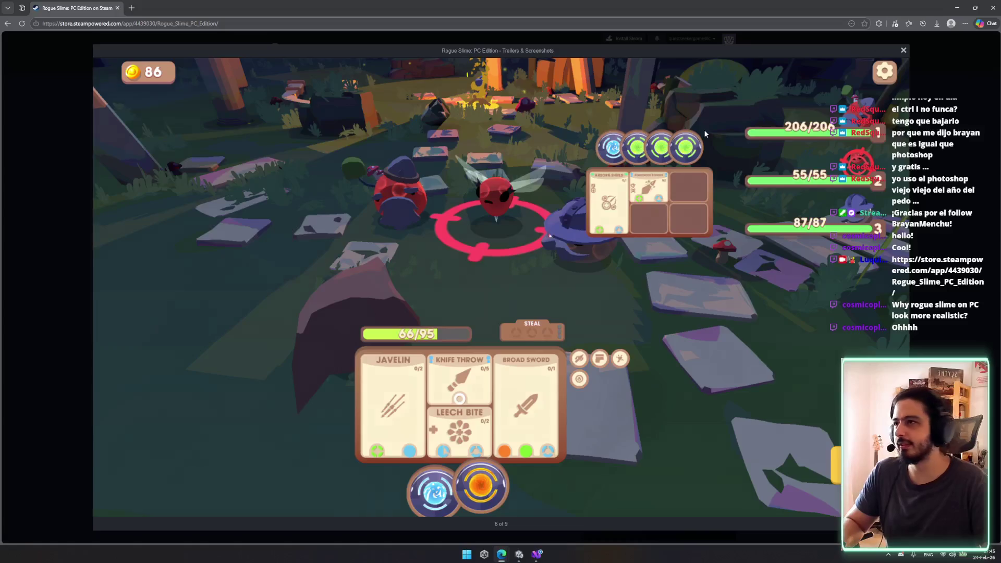
key("Right")
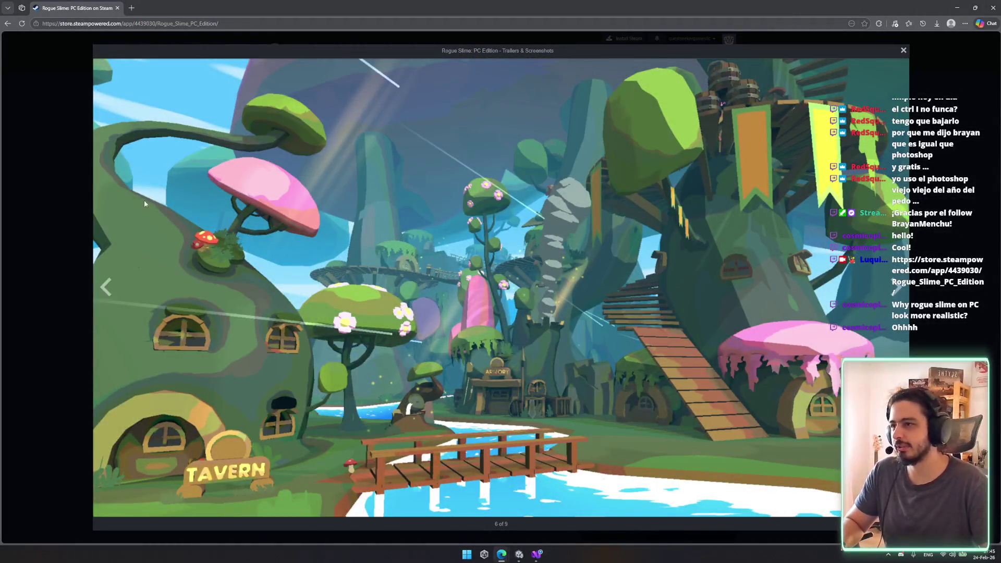
key("Right")
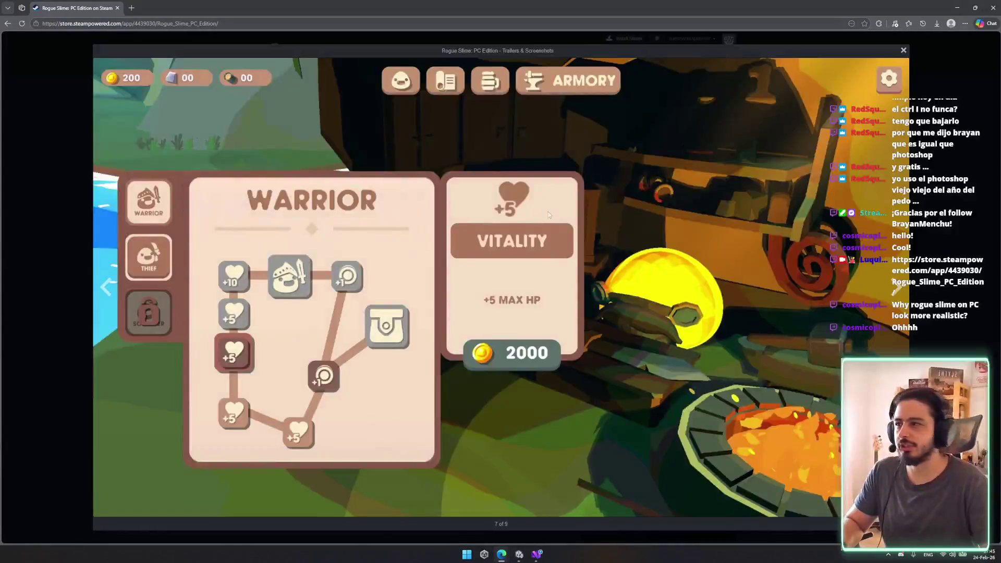
key("Escape")
- Expand the full game description, then return to the Unity editor
scroll(362, 343, "down", 10)
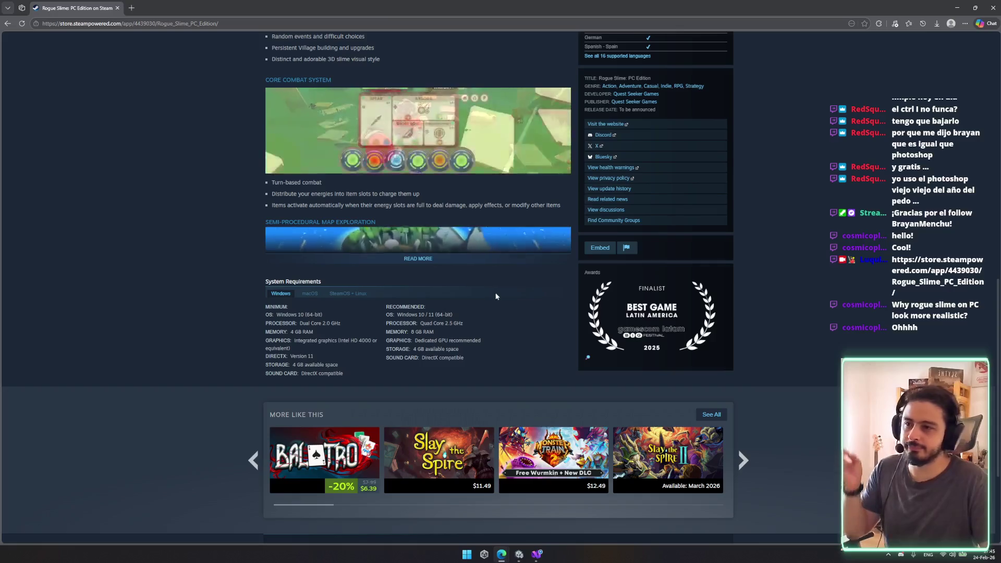
scroll(462, 239, "down", 3)
scroll(465, 230, "up", 2)
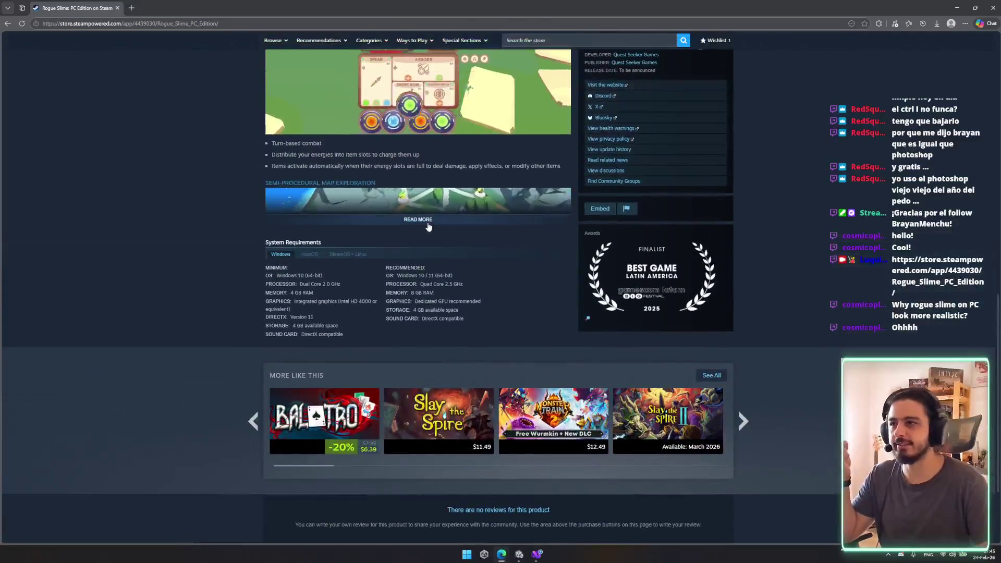
left_click(464, 223)
scroll(480, 289, "up", 15)
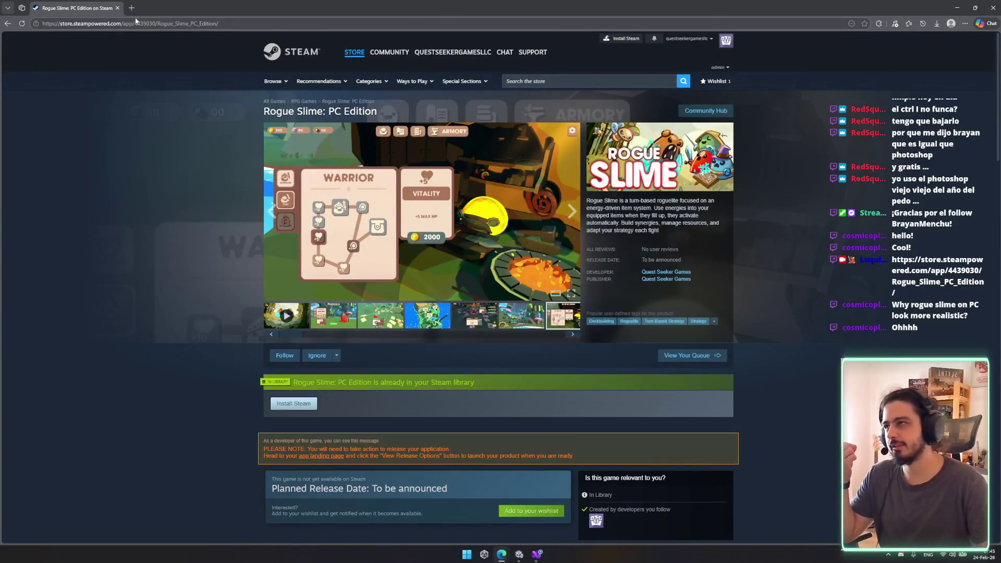
key("alt+Tab")
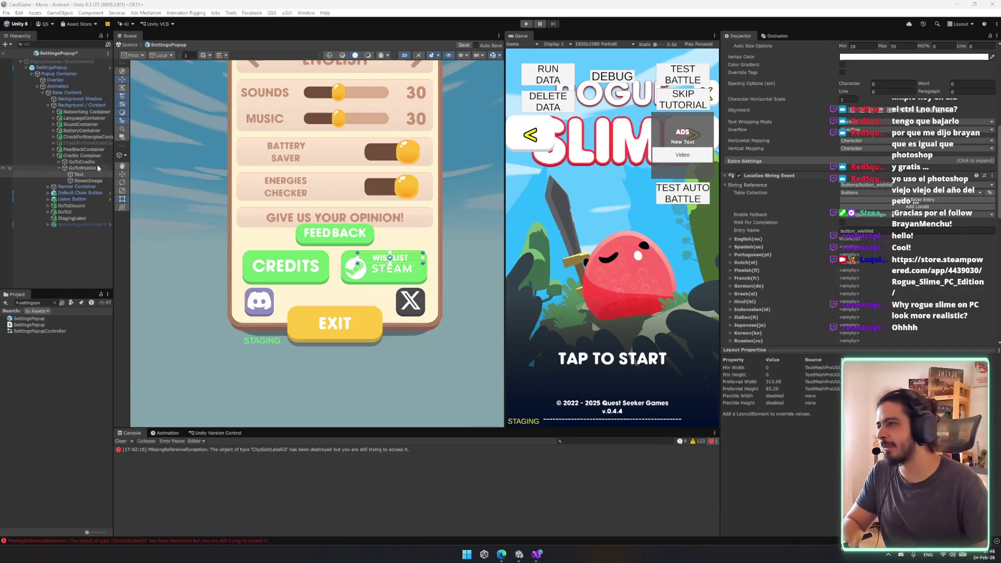
- Select the GoToWishlist Text object, then exit prefab mode back to the Menu scene
left_click(78, 175)
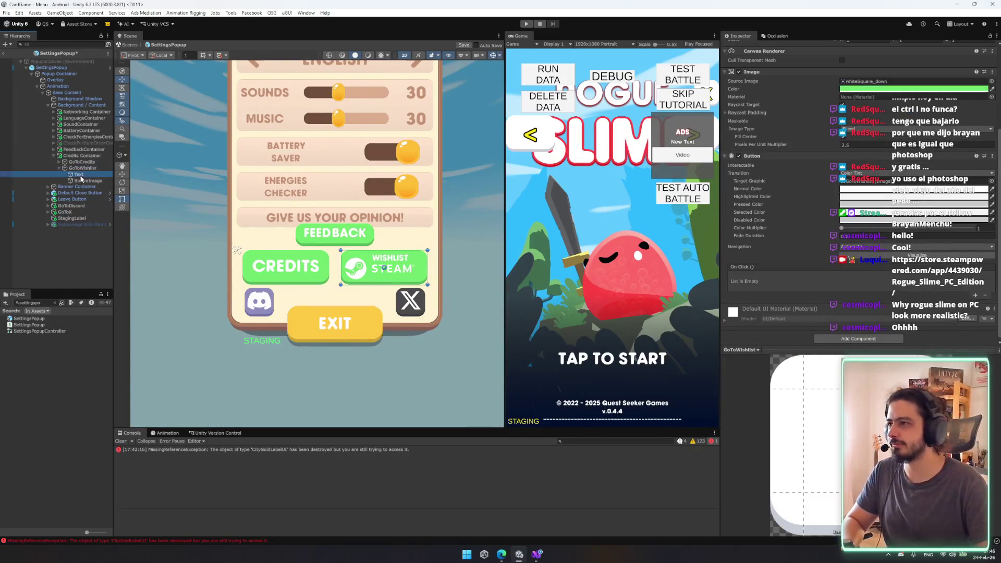
left_click(128, 44)
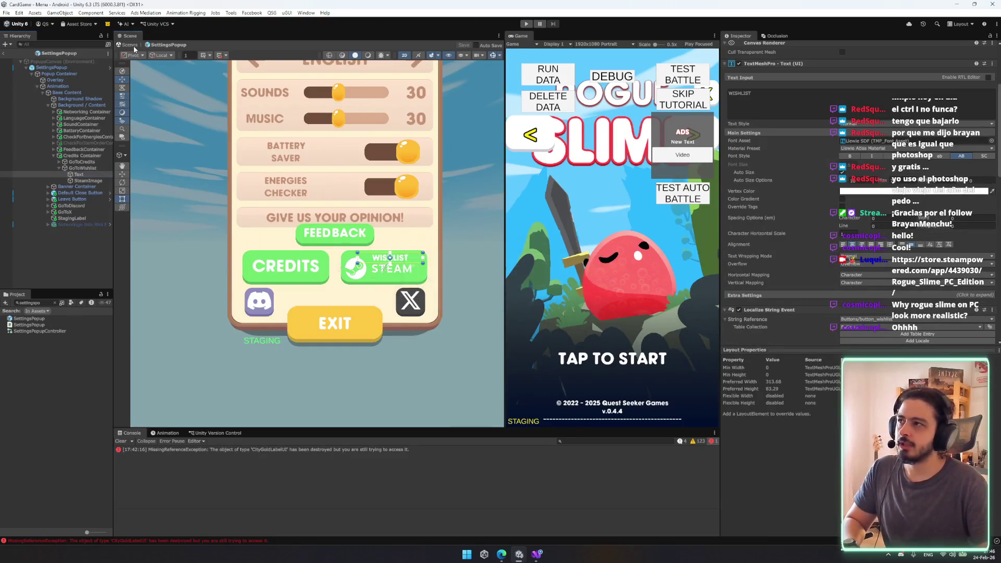
mouse_move(430, 210)
left_mouse_down()
mouse_move(193, 273)
mouse_move(480, 230)
mouse_move(509, 221)
mouse_move(554, 168)
mouse_move(527, 202)
mouse_move(415, 168)
left_mouse_up()
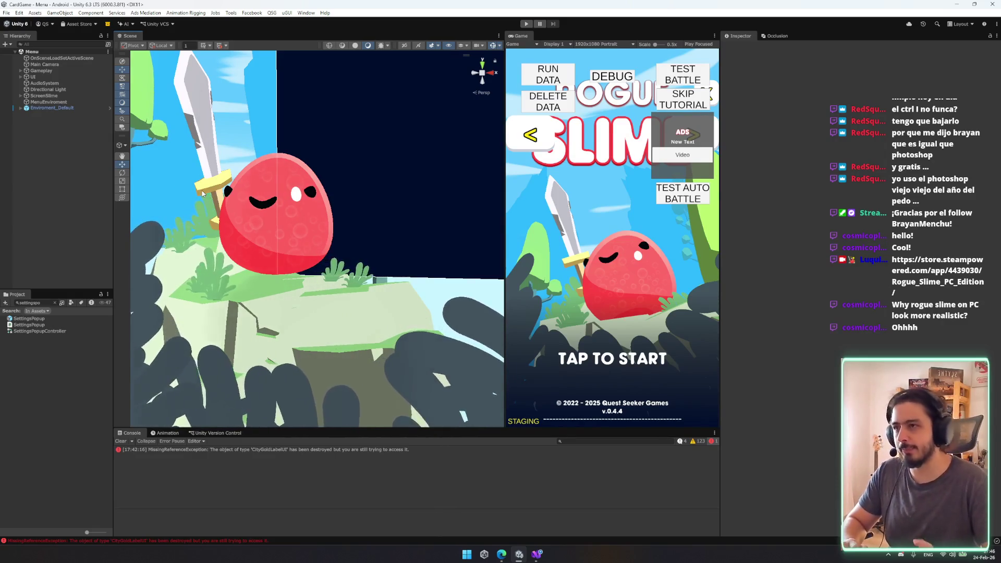
- Orbit the Scene view around the slime and clear the Project search field
left_click_drag(282, 199, 317, 222)
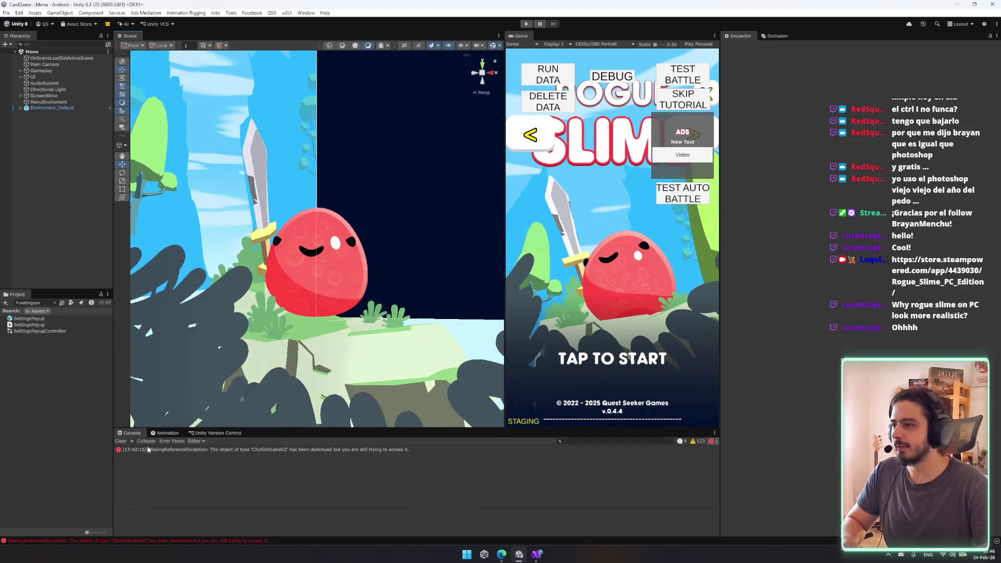
mouse_move(257, 360)
left_mouse_down()
mouse_move(384, 324)
mouse_move(384, 336)
mouse_move(387, 324)
left_mouse_up()
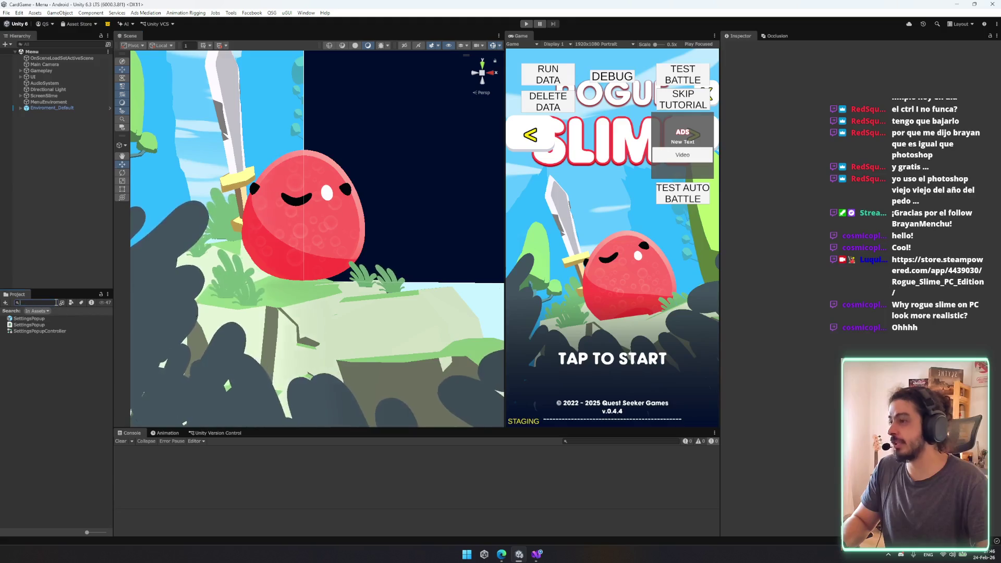
left_click(54, 302)
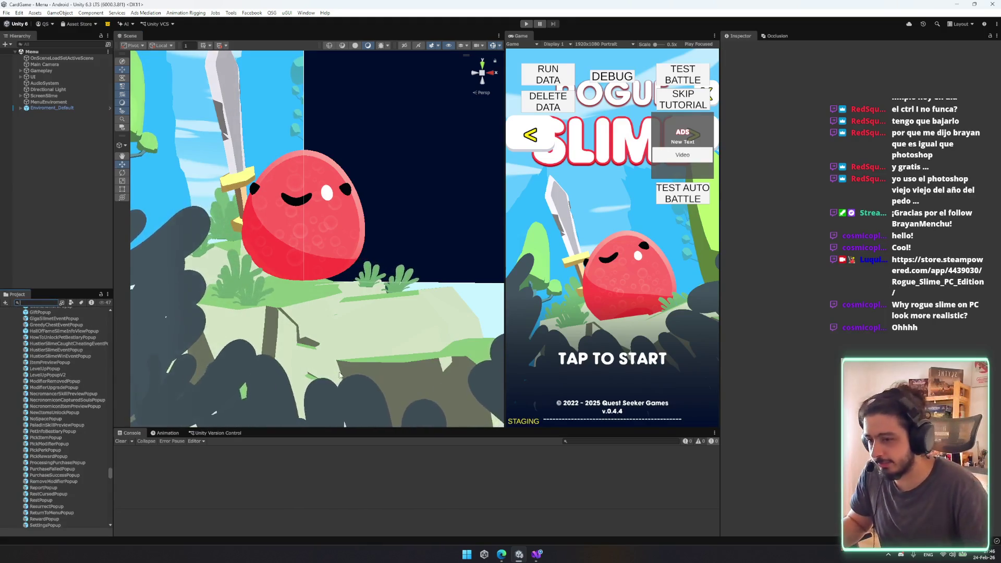